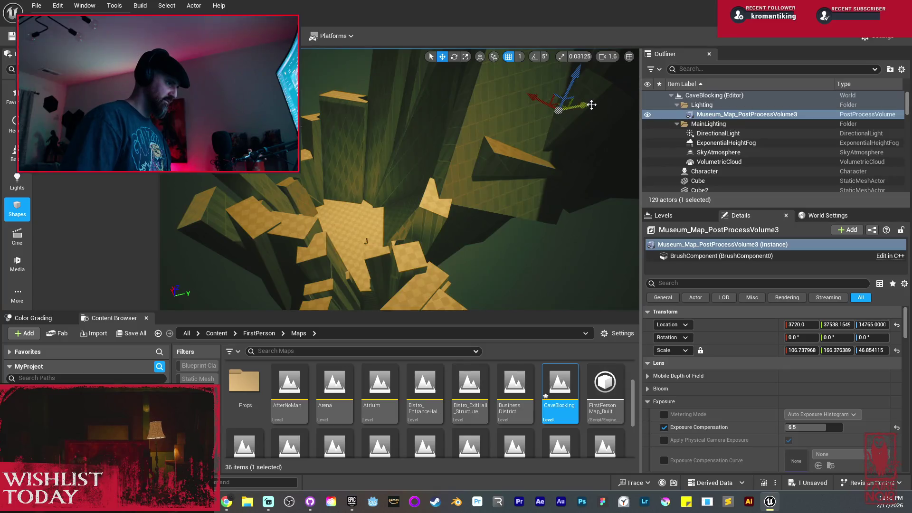
# Nudge the post-process volume along Y, then turn pillars Cube105 and Cube106 and slide them along X.
pyautogui.moveTo(637, 95)
pyautogui.mouseDown()
pyautogui.moveTo(604, 131)
pyautogui.moveTo(593, 114)
pyautogui.moveTo(492, 136)
pyautogui.moveTo(470, 162)
pyautogui.moveTo(461, 147)
pyautogui.moveTo(480, 157)
pyautogui.moveTo(470, 176)
pyautogui.moveTo(496, 153)
pyautogui.mouseUp()
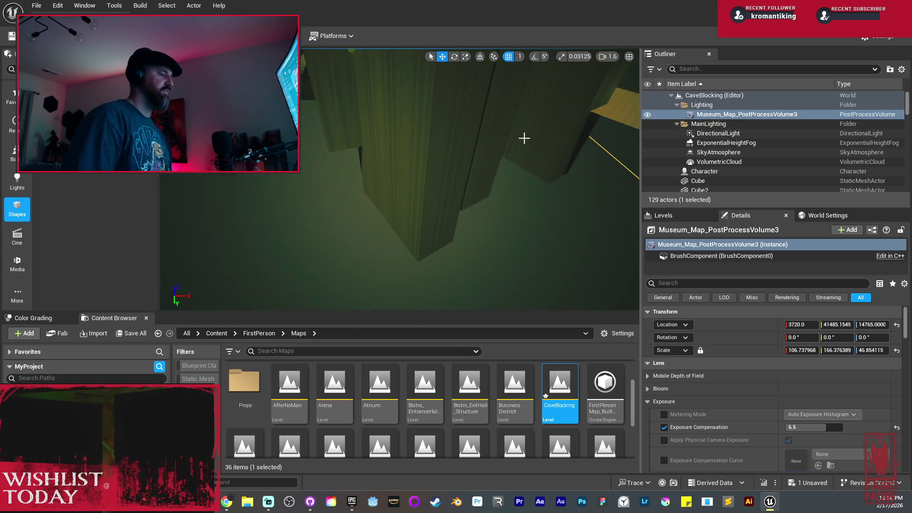
pyautogui.click(464, 157)
pyautogui.keyDown('ctrl'); pyautogui.click(385, 179); pyautogui.keyUp('ctrl')
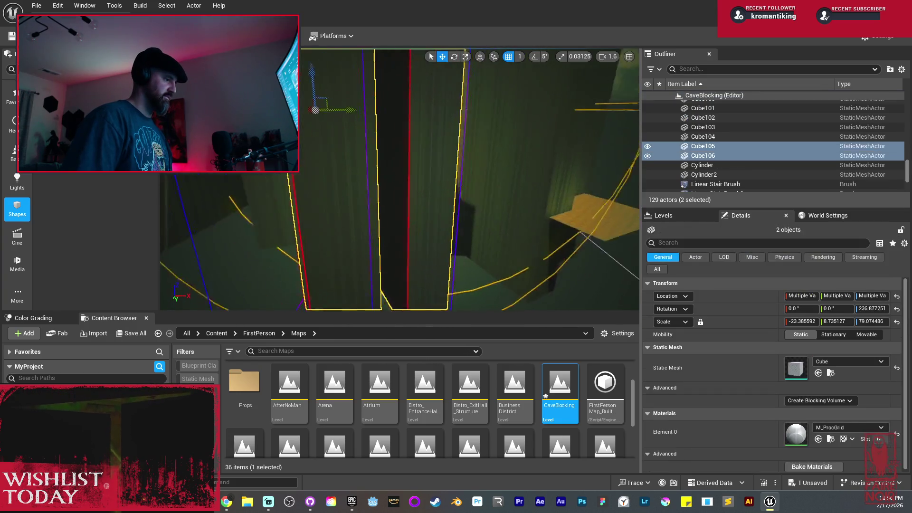
pyautogui.press('f')
pyautogui.moveTo(366, 116)
pyautogui.mouseDown()
pyautogui.moveTo(351, 152)
pyautogui.moveTo(333, 122)
pyautogui.moveTo(408, 171)
pyautogui.moveTo(420, 154)
pyautogui.moveTo(406, 155)
pyautogui.moveTo(440, 163)
pyautogui.moveTo(388, 151)
pyautogui.moveTo(415, 147)
pyautogui.moveTo(415, 128)
pyautogui.moveTo(406, 125)
pyautogui.moveTo(360, 137)
pyautogui.mouseUp()
pyautogui.press('e')
pyautogui.press('w')
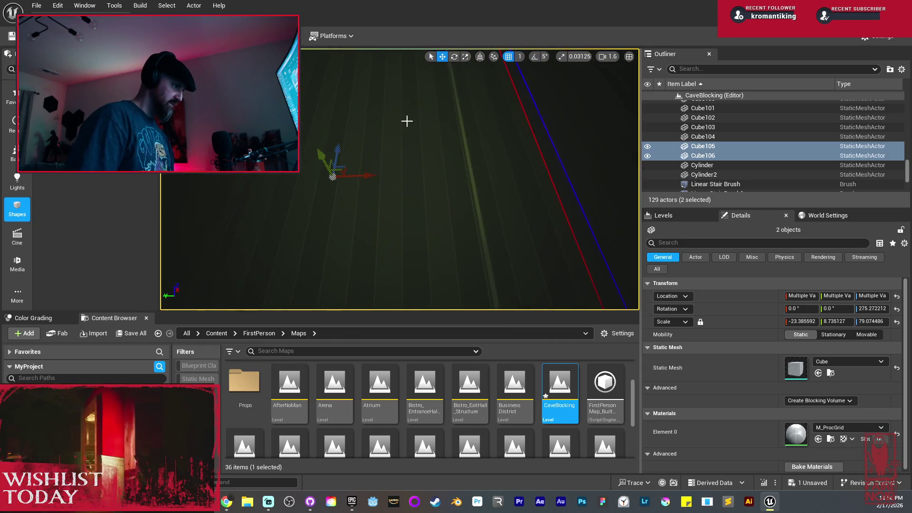
pyautogui.moveTo(370, 178); pyautogui.dragTo(378, 179)
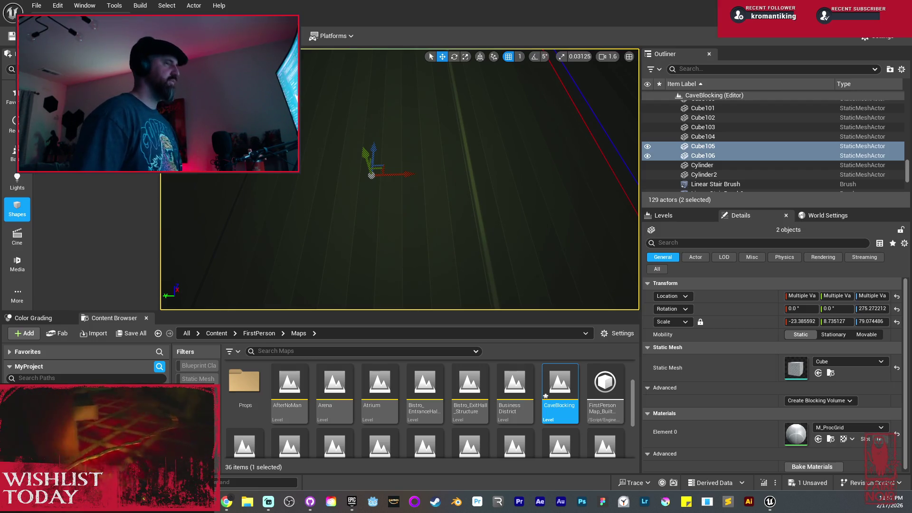
# Fly through the level and frame floor plane Plane7 and the dome from above.
pyautogui.moveTo(369, 172); pyautogui.dragTo(369, 172)
pyautogui.moveTo(412, 195)
pyautogui.mouseDown()
pyautogui.moveTo(407, 185)
pyautogui.moveTo(456, 160)
pyautogui.mouseUp()
pyautogui.click(407, 185)
pyautogui.press('f')
pyautogui.moveTo(325, 147); pyautogui.dragTo(325, 147)
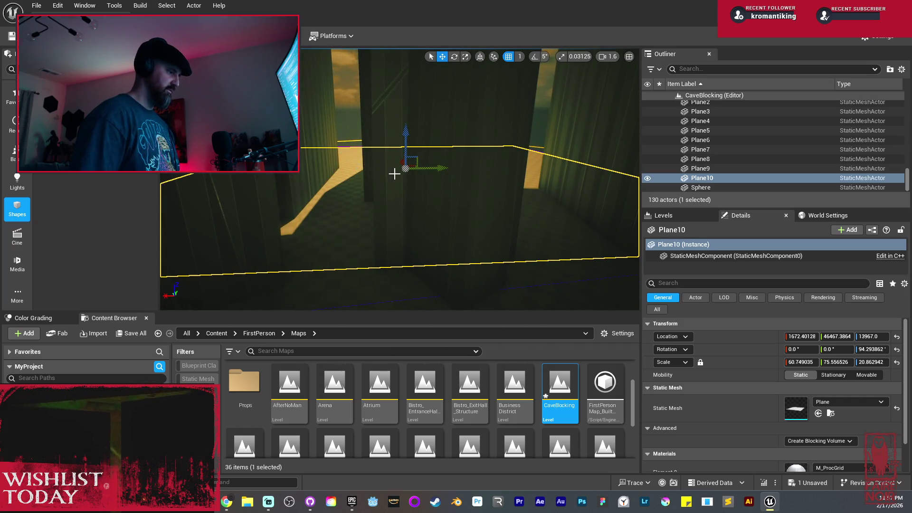
# Duplicate pillars Cube105 and Cube106 as Cube107 and Cube108, further down the corridor.
pyautogui.moveTo(418, 179); pyautogui.dragTo(418, 179)
pyautogui.click(429, 175)
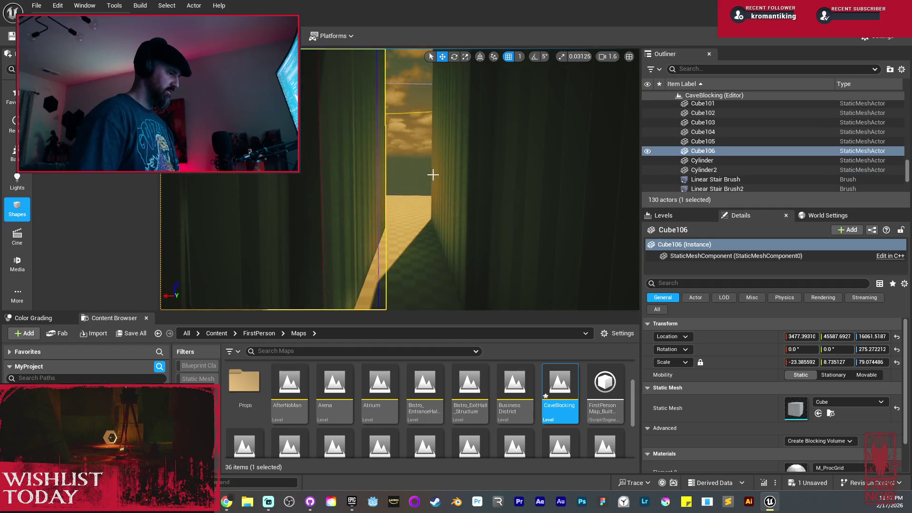
pyautogui.keyDown('ctrl'); pyautogui.click(448, 152); pyautogui.keyUp('ctrl')
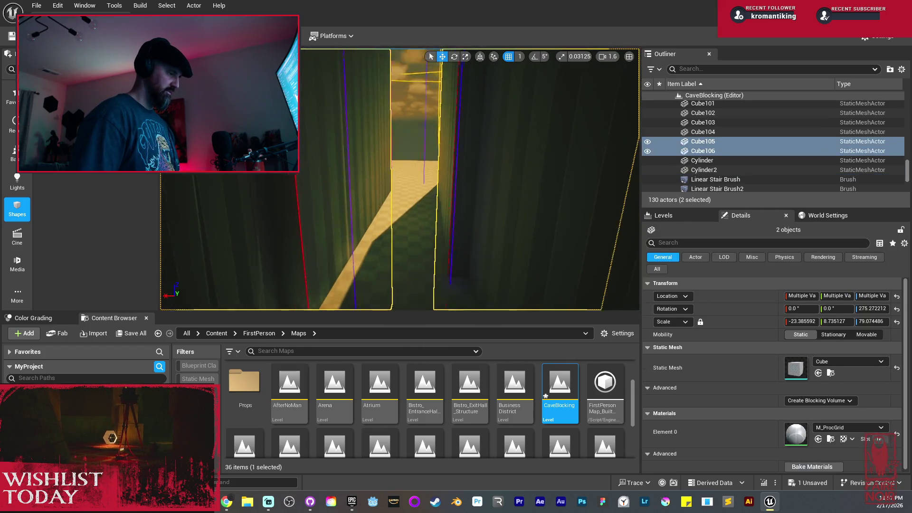
pyautogui.moveTo(428, 162)
pyautogui.mouseDown()
pyautogui.moveTo(452, 175)
pyautogui.moveTo(427, 159)
pyautogui.moveTo(457, 148)
pyautogui.moveTo(407, 122)
pyautogui.moveTo(382, 123)
pyautogui.moveTo(377, 147)
pyautogui.mouseUp()
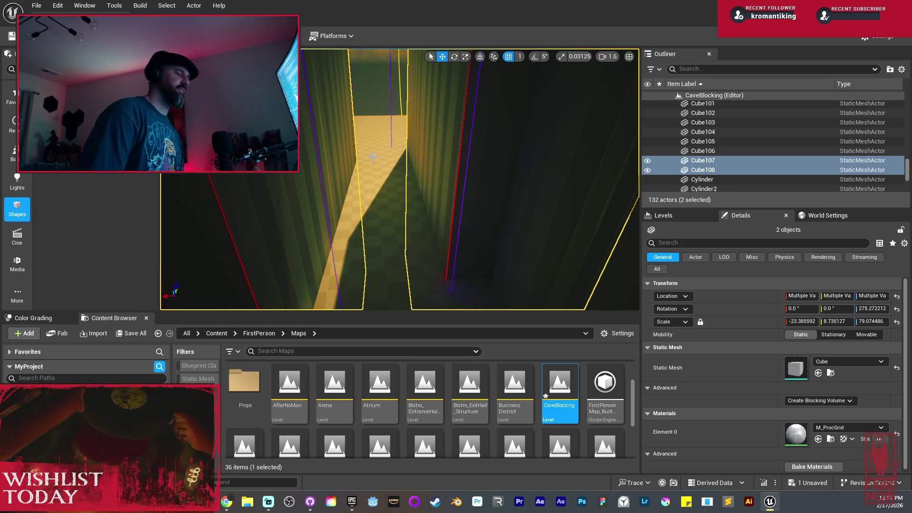
pyautogui.moveTo(373, 156); pyautogui.dragTo(373, 156)
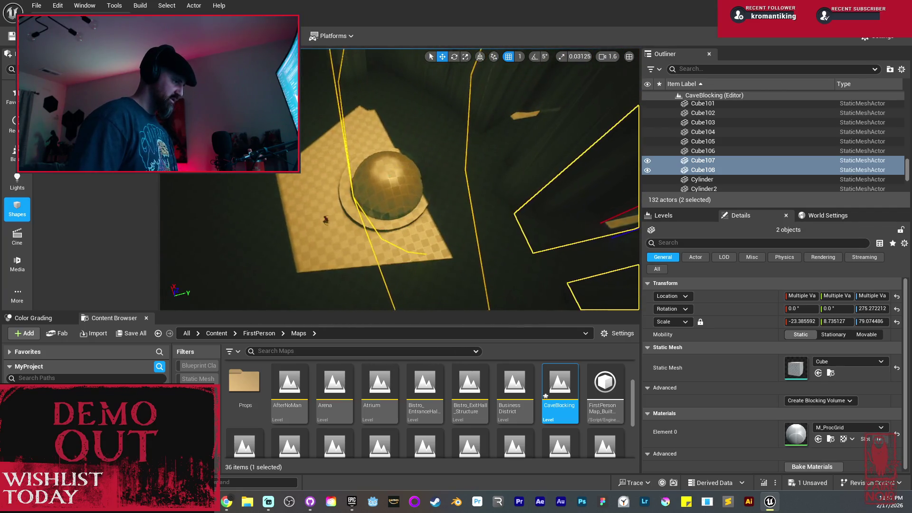
# Copy the tall pillar Cube96 as Cube109 and place it right next to the dome.
pyautogui.click(385, 176)
pyautogui.keyDown('ctrl'); pyautogui.click(375, 173); pyautogui.keyUp('ctrl')
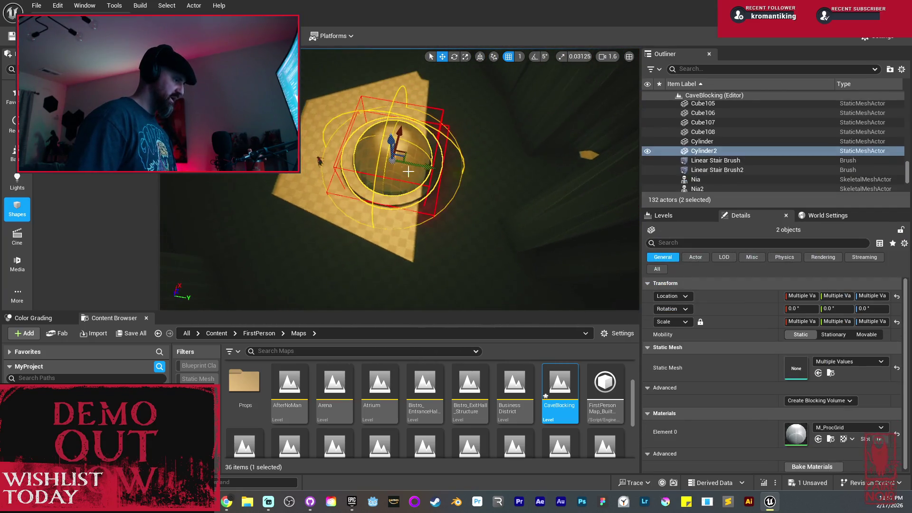
pyautogui.keyDown('ctrl'); pyautogui.click(319, 162); pyautogui.keyUp('ctrl')
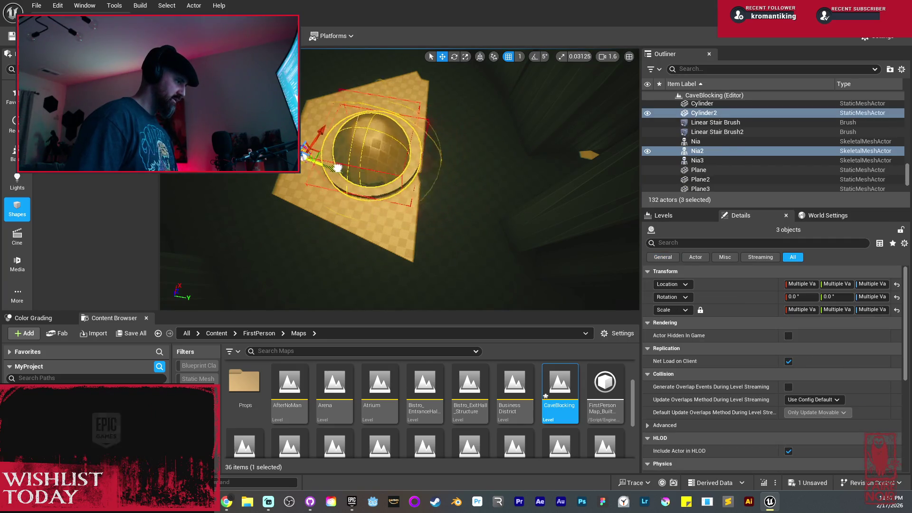
pyautogui.moveTo(359, 176); pyautogui.dragTo(202, 242)
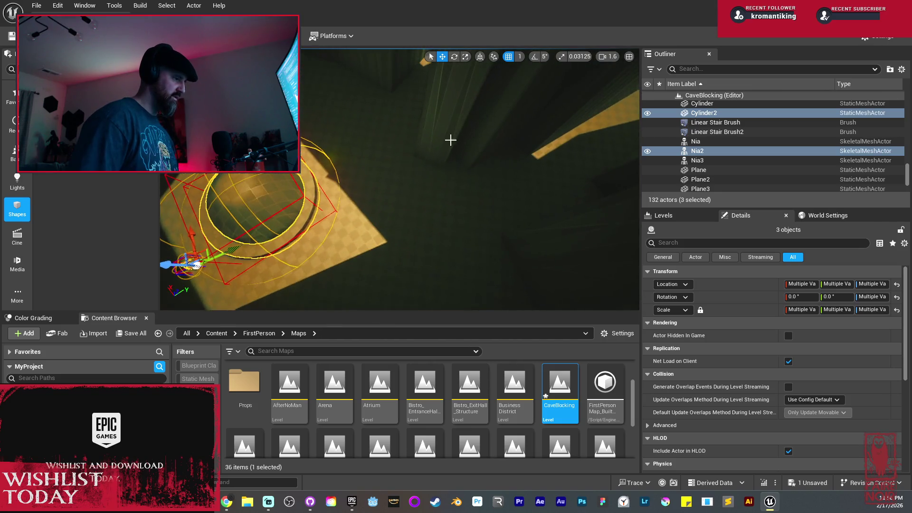
pyautogui.click(451, 149)
pyautogui.moveTo(435, 123)
pyautogui.mouseDown()
pyautogui.moveTo(377, 167)
pyautogui.moveTo(387, 206)
pyautogui.moveTo(306, 132)
pyautogui.moveTo(327, 143)
pyautogui.moveTo(346, 194)
pyautogui.moveTo(397, 255)
pyautogui.moveTo(385, 278)
pyautogui.moveTo(387, 112)
pyautogui.moveTo(389, 204)
pyautogui.moveTo(417, 197)
pyautogui.mouseUp()
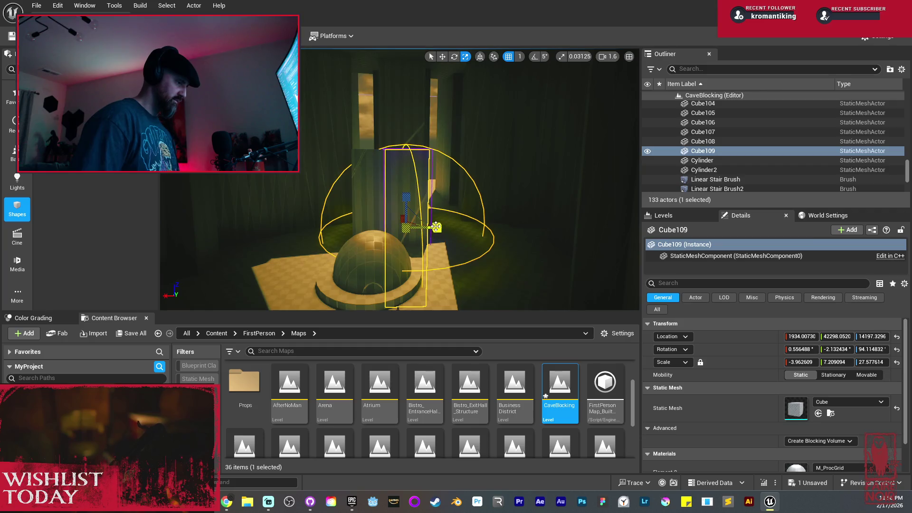
# Narrow pillar Cube109 along Y and lean it over against the dome.
pyautogui.moveTo(436, 227); pyautogui.dragTo(428, 228)
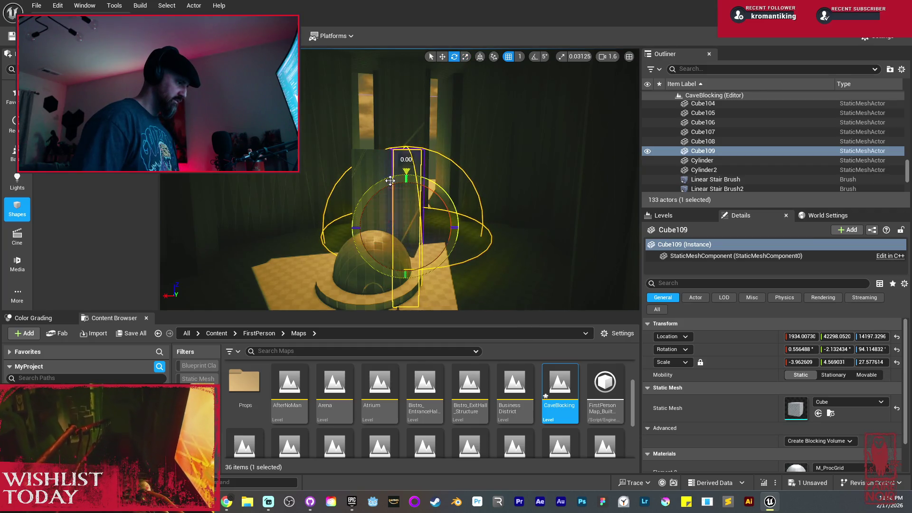
pyautogui.moveTo(410, 179); pyautogui.dragTo(396, 189)
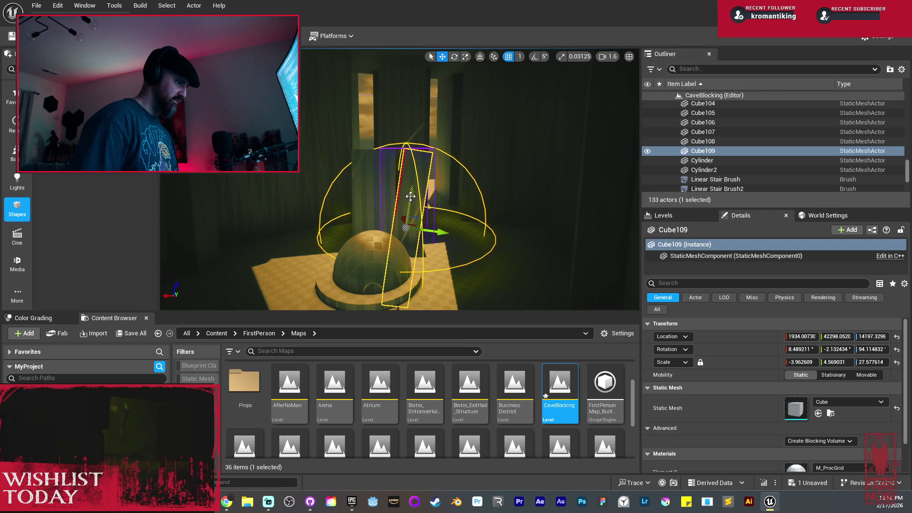
pyautogui.moveTo(452, 265)
pyautogui.mouseDown()
pyautogui.moveTo(434, 247)
pyautogui.moveTo(432, 223)
pyautogui.moveTo(380, 224)
pyautogui.mouseUp()
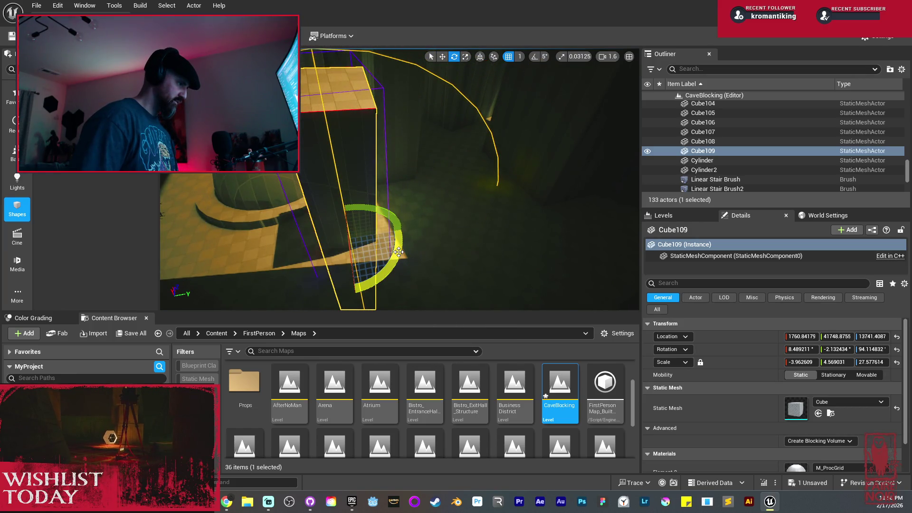
pyautogui.moveTo(404, 248); pyautogui.dragTo(404, 257)
pyautogui.moveTo(361, 171)
pyautogui.mouseDown()
pyautogui.moveTo(365, 226)
pyautogui.moveTo(355, 171)
pyautogui.mouseUp()
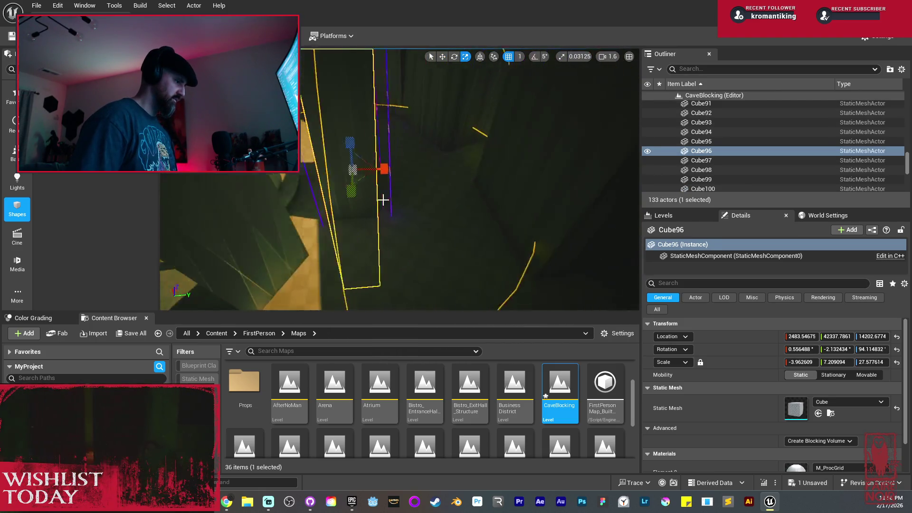
# Reselect the leaning pillar Cube109 with the move tool active.
pyautogui.click(355, 170)
pyautogui.press('w')
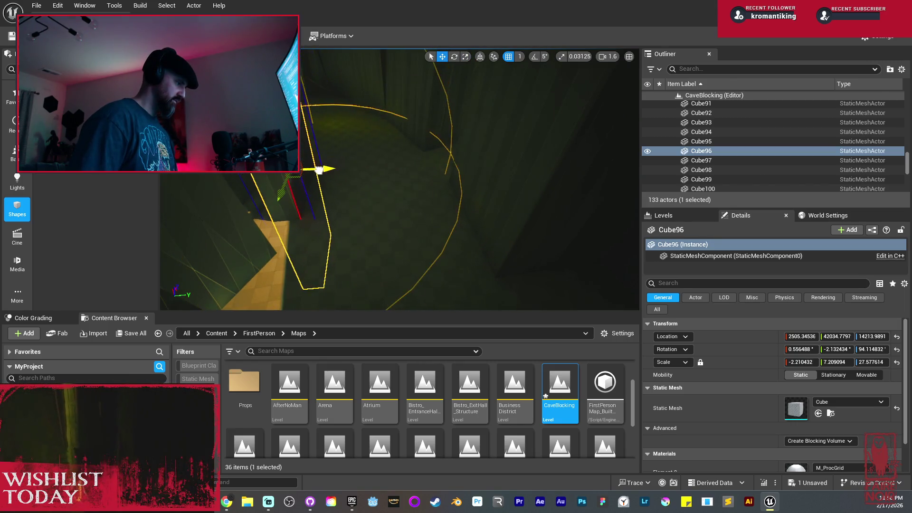
pyautogui.moveTo(351, 202); pyautogui.dragTo(339, 189)
pyautogui.click(416, 232)
pyautogui.moveTo(416, 232); pyautogui.dragTo(396, 264)
pyautogui.press('e')
pyautogui.press('w')
# Duplicate the leaning pillar as Cube110, mirror it along X, and slide it toward the dome.
pyautogui.keyDown('alt'); pyautogui.moveTo(418, 230); pyautogui.dragTo(228, 223); pyautogui.keyUp('alt')
pyautogui.moveTo(333, 202)
pyautogui.mouseDown()
pyautogui.moveTo(382, 163)
pyautogui.moveTo(402, 163)
pyautogui.mouseUp()
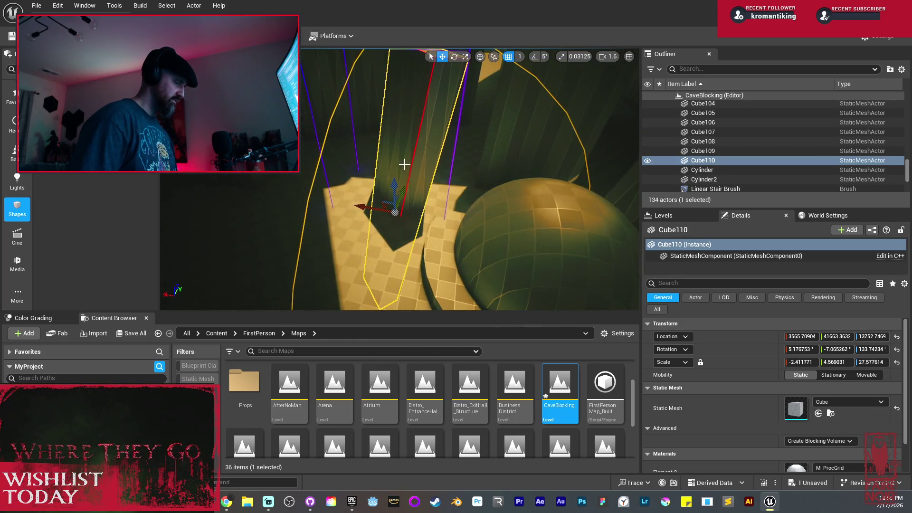
pyautogui.rightClick(416, 219)
pyautogui.moveTo(469, 336)
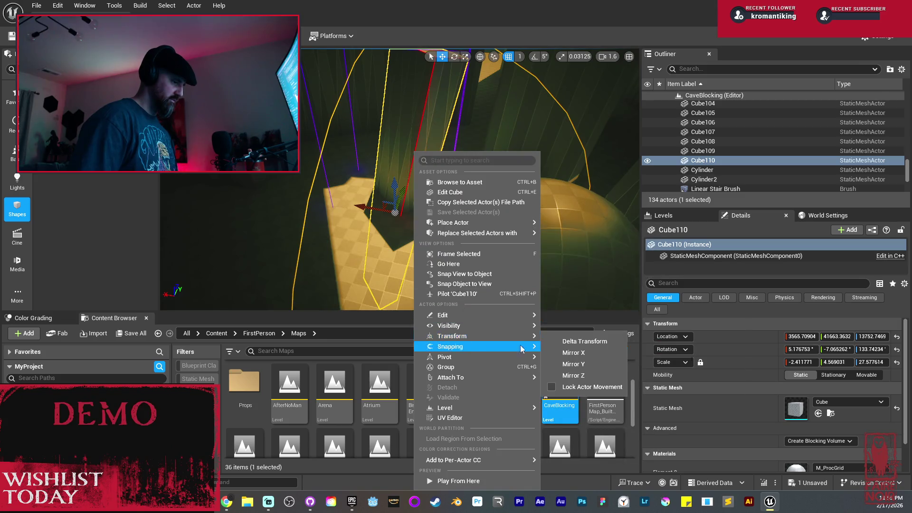
pyautogui.click(580, 355)
pyautogui.moveTo(363, 209); pyautogui.dragTo(404, 227)
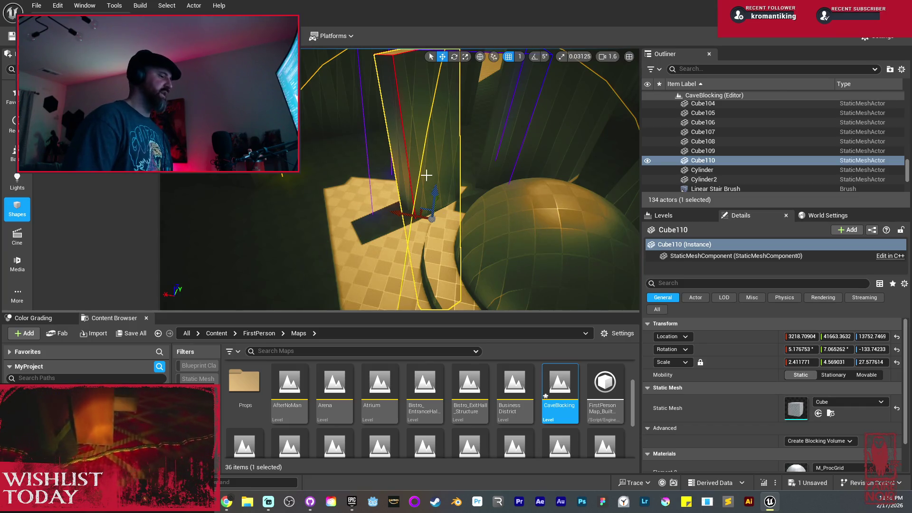
# Stretch Cube110 thinner and taller (scale 2.41, 3.25, 31.57), then deselect it.
pyautogui.moveTo(397, 217); pyautogui.dragTo(344, 209)
pyautogui.moveTo(348, 258); pyautogui.dragTo(342, 270)
pyautogui.press('r')
pyautogui.moveTo(363, 233); pyautogui.dragTo(364, 219)
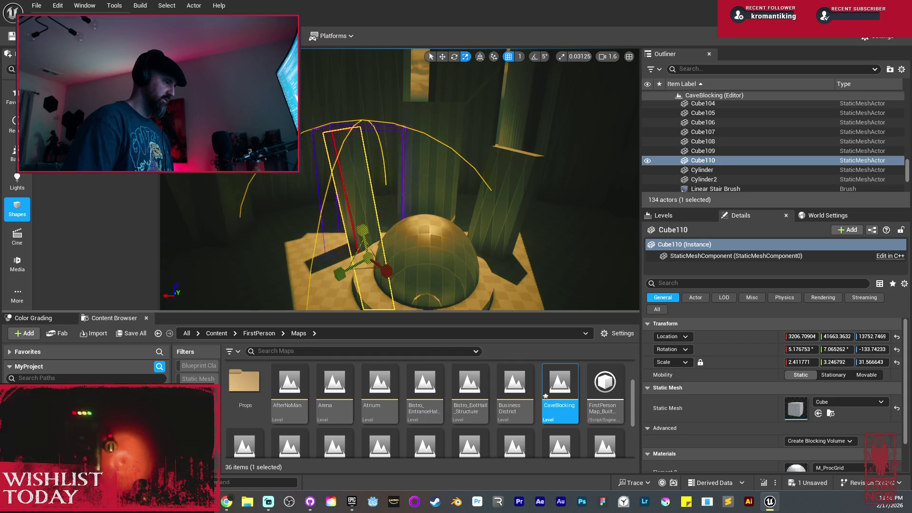
pyautogui.press('Escape')
pyautogui.scroll(-5, 395, 240)
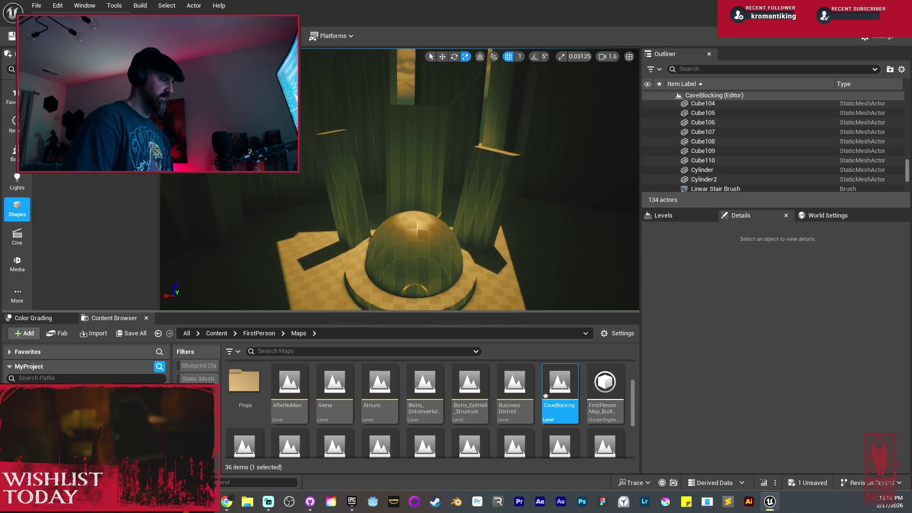
# Save all unsaved content, including the CaveBlocking level.
pyautogui.scroll(3, 417, 262)
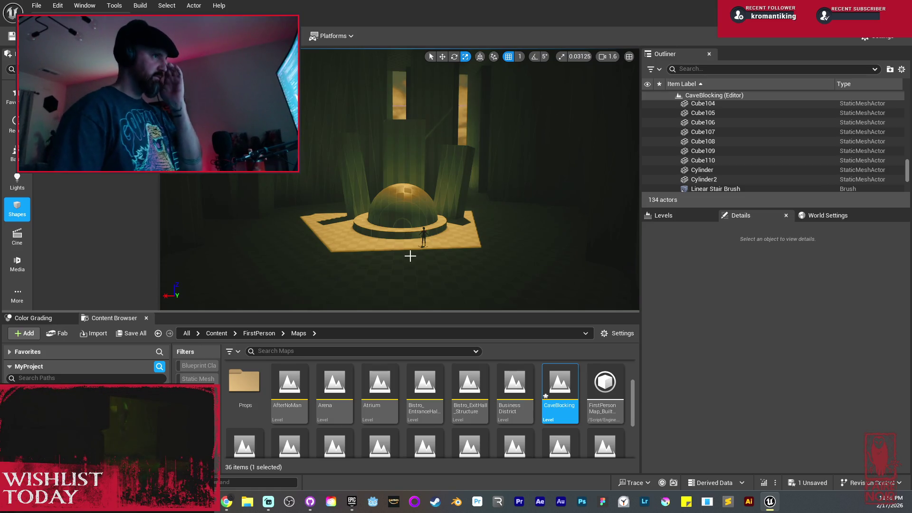
pyautogui.click(131, 333)
pyautogui.click(537, 356)
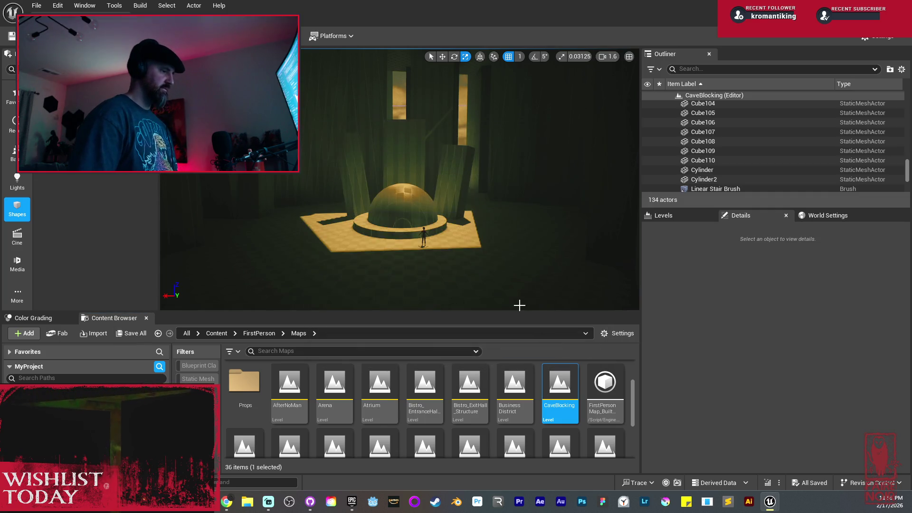
# Rescale pillar Cube96 slimmer and taller (Y 6.30, Z 34.37), then select the character.
pyautogui.click(403, 156)
pyautogui.press('f')
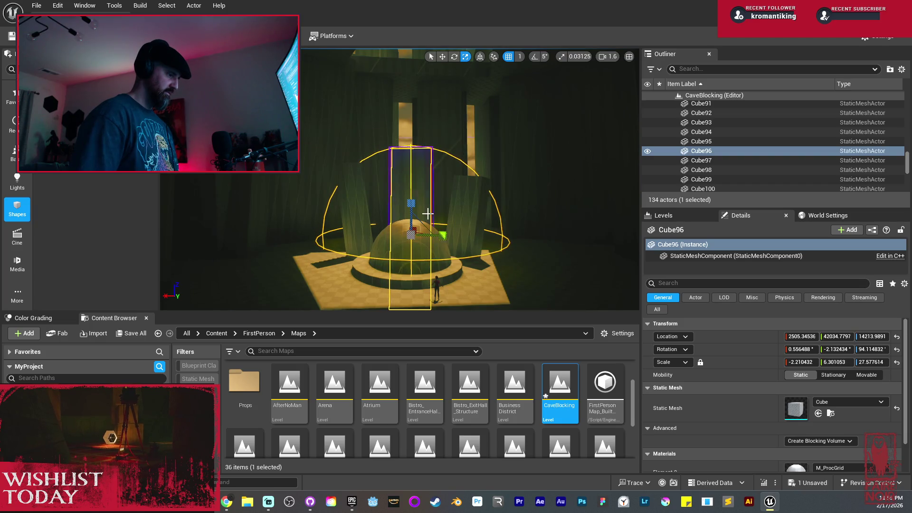
pyautogui.moveTo(410, 203); pyautogui.dragTo(411, 183)
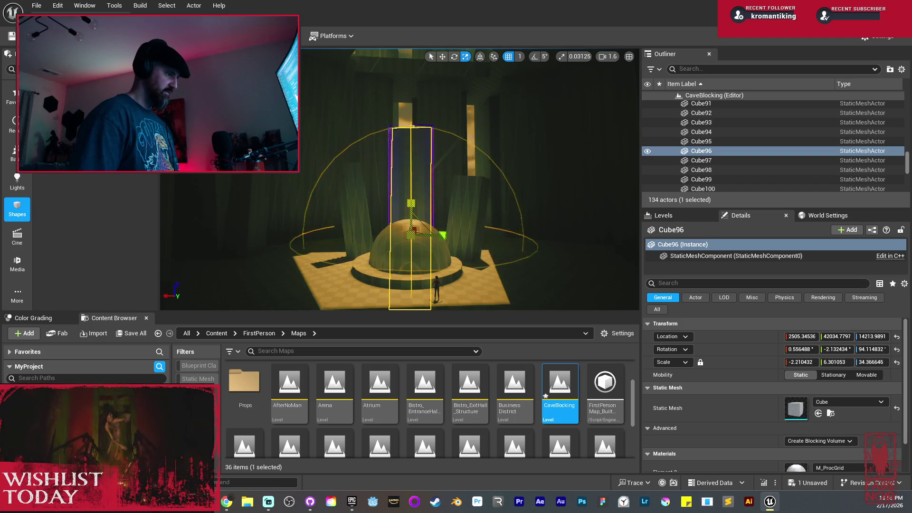
pyautogui.press('Escape')
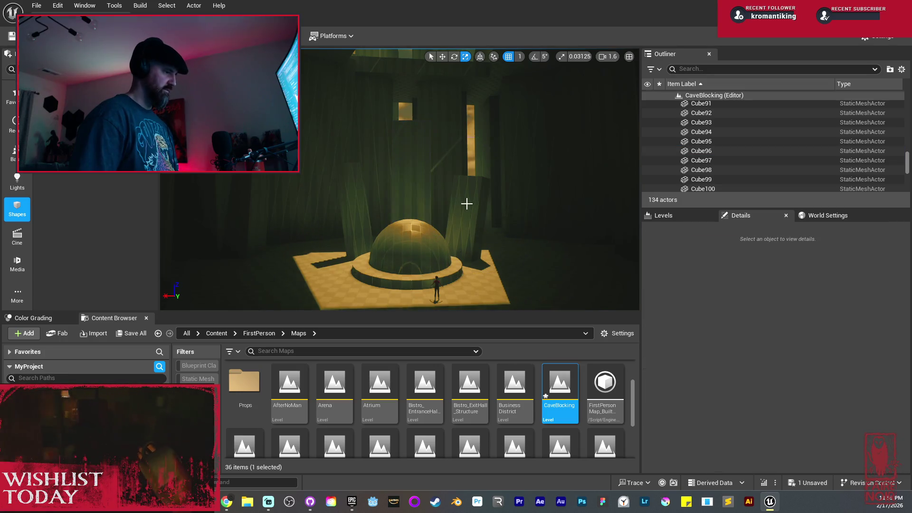
pyautogui.scroll(2, 469, 205)
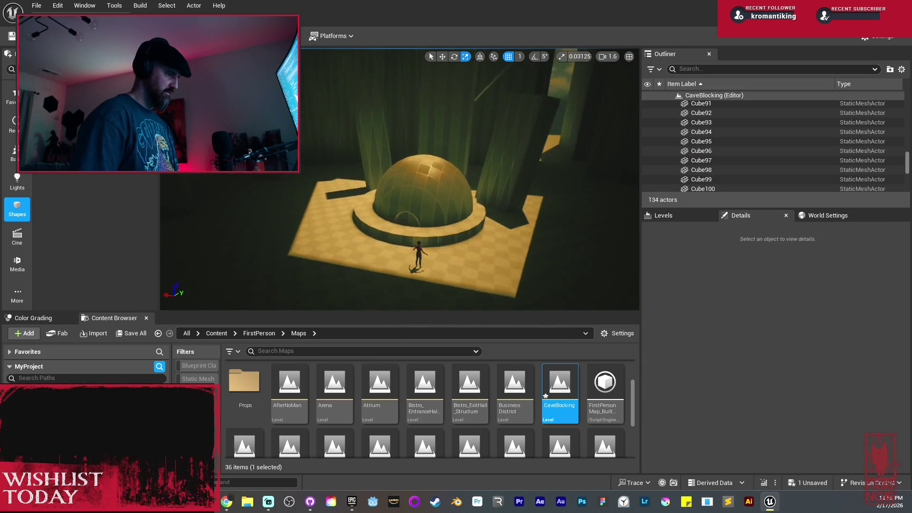
pyautogui.click(420, 195)
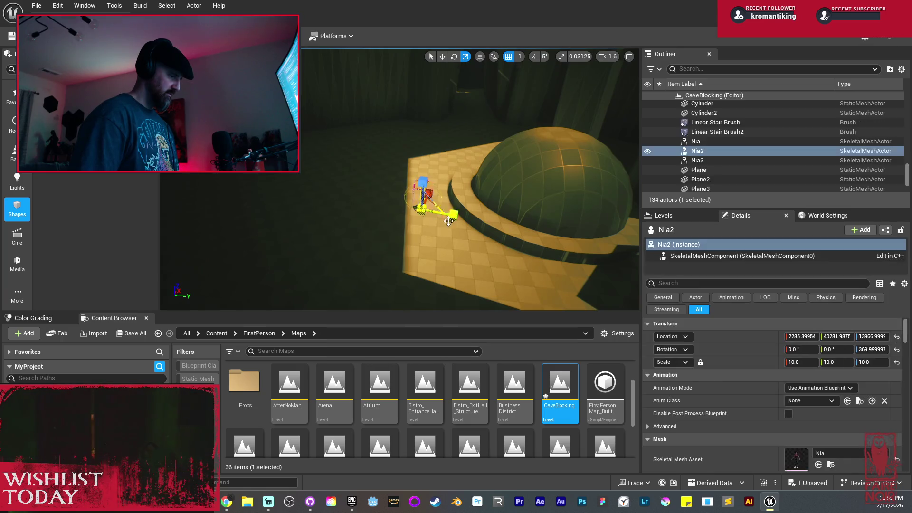
# Add the dome, circular platform and two walls to the character, then move them together.
pyautogui.keyDown('ctrl'); pyautogui.click(437, 183); pyautogui.keyUp('ctrl')
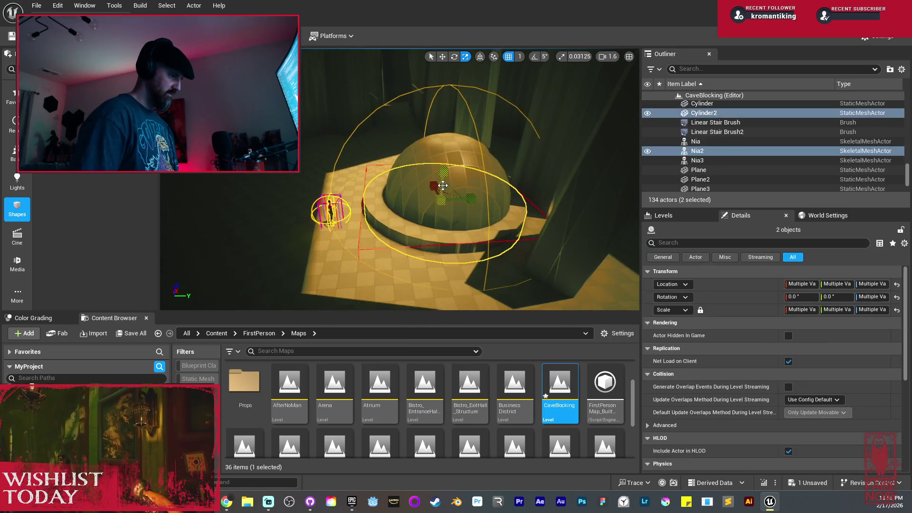
pyautogui.keyDown('ctrl'); pyautogui.click(523, 121); pyautogui.keyUp('ctrl')
pyautogui.keyDown('ctrl'); pyautogui.click(542, 118); pyautogui.keyUp('ctrl')
pyautogui.keyDown('ctrl'); pyautogui.click(547, 185); pyautogui.keyUp('ctrl')
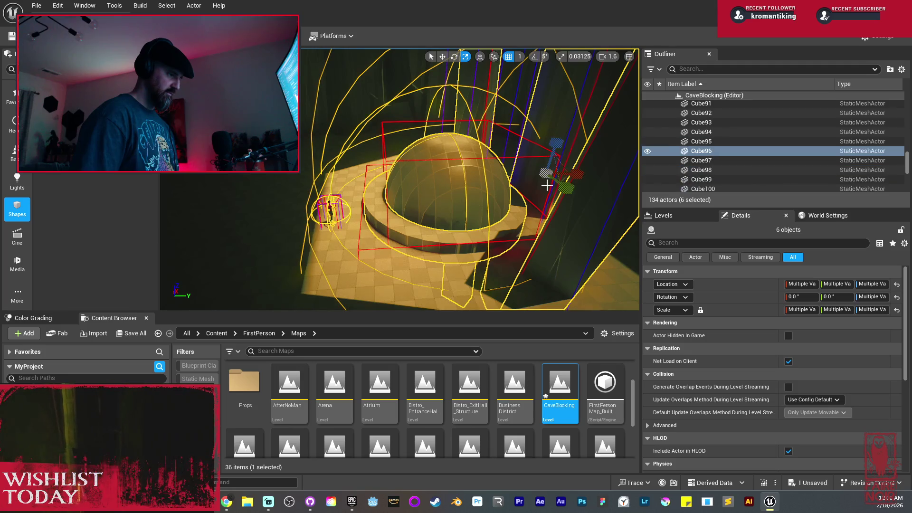
pyautogui.moveTo(573, 171)
pyautogui.mouseDown()
pyautogui.moveTo(539, 175)
pyautogui.moveTo(539, 228)
pyautogui.moveTo(538, 200)
pyautogui.moveTo(520, 199)
pyautogui.moveTo(519, 180)
pyautogui.moveTo(531, 176)
pyautogui.moveTo(531, 157)
pyautogui.moveTo(542, 156)
pyautogui.moveTo(513, 158)
pyautogui.moveTo(454, 226)
pyautogui.mouseUp()
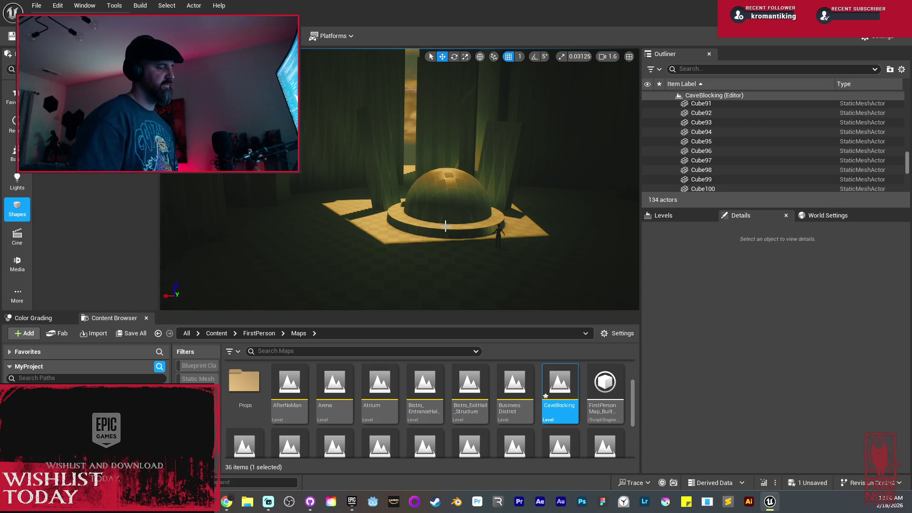
# Slide floor plane Plane7 along X, then undo the move to restore it.
pyautogui.click(410, 248)
pyautogui.press('f')
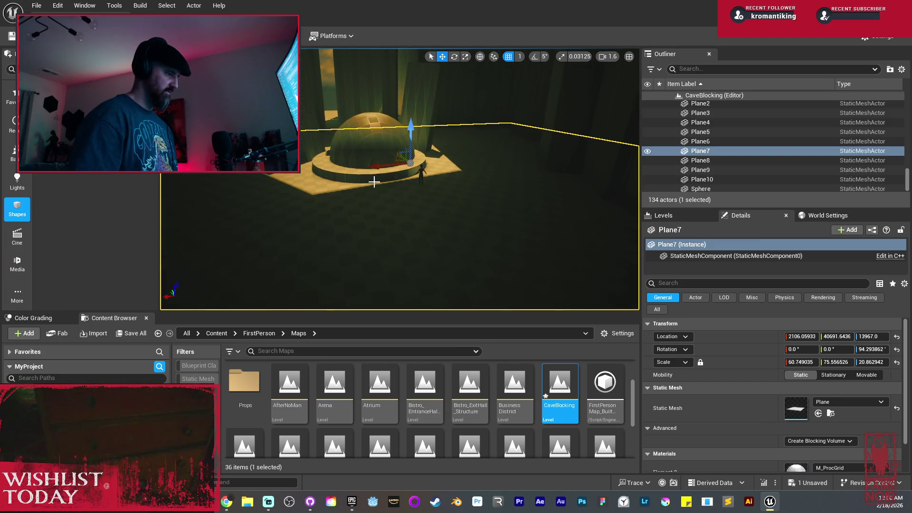
pyautogui.moveTo(378, 165); pyautogui.dragTo(547, 152)
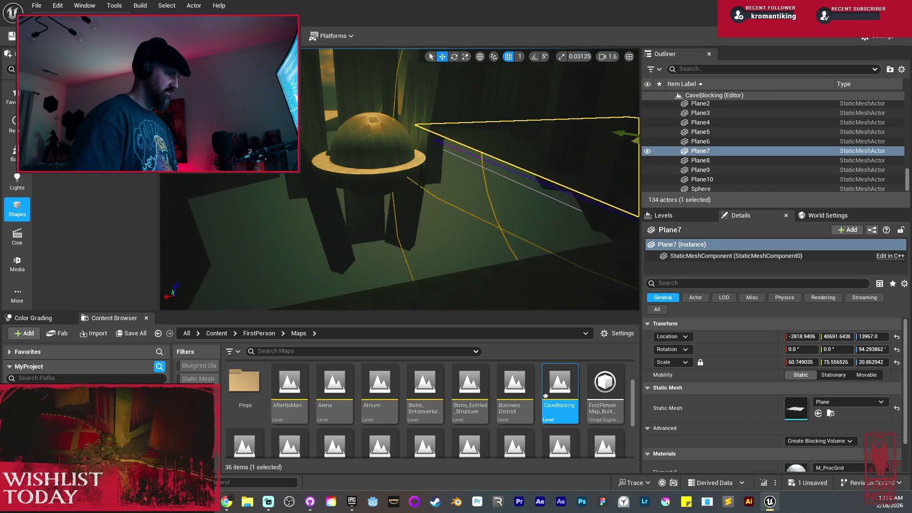
pyautogui.press('f')
pyautogui.moveTo(458, 142); pyautogui.dragTo(464, 142)
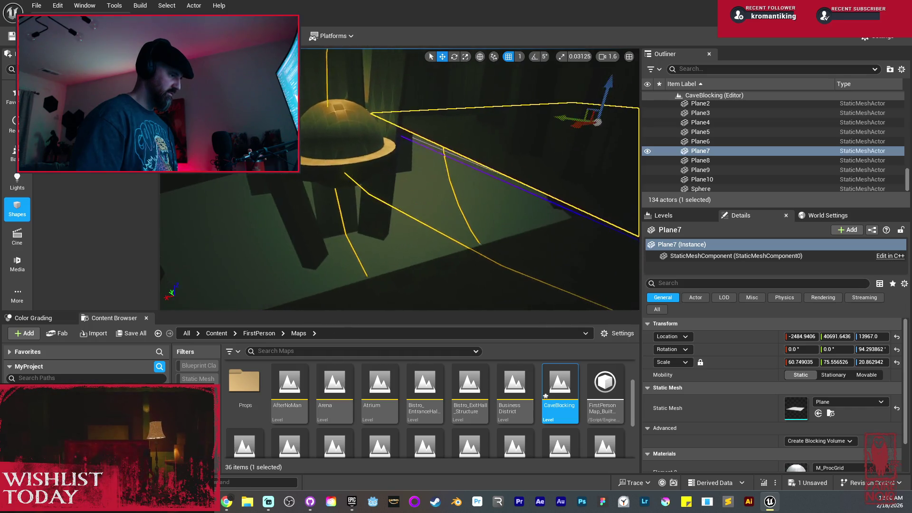
pyautogui.moveTo(529, 123)
pyautogui.mouseDown()
pyautogui.moveTo(503, 143)
pyautogui.moveTo(543, 121)
pyautogui.mouseUp()
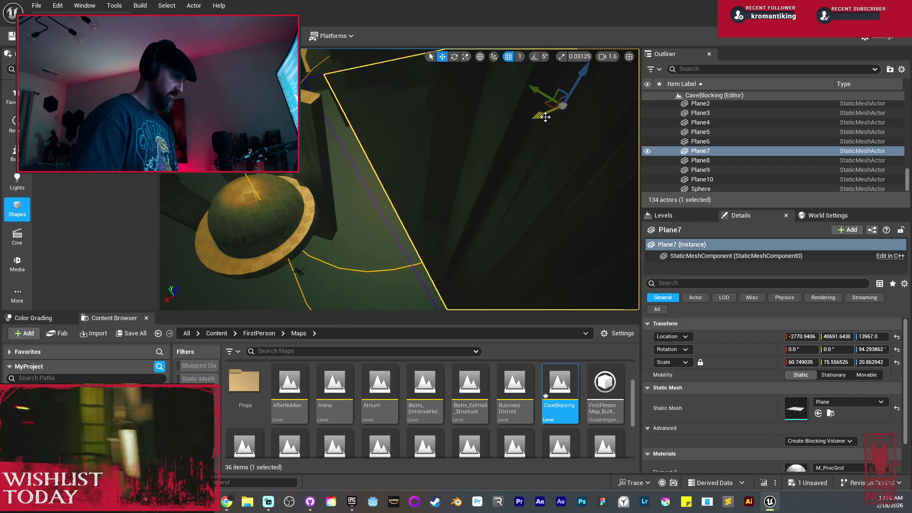
pyautogui.click(290, 242)
pyautogui.press('f')
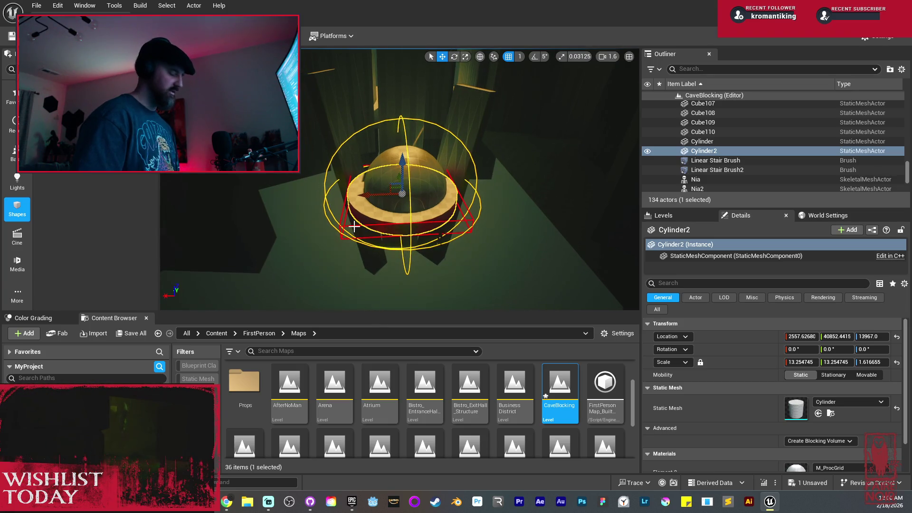
pyautogui.hotkey('ctrl', 'z')
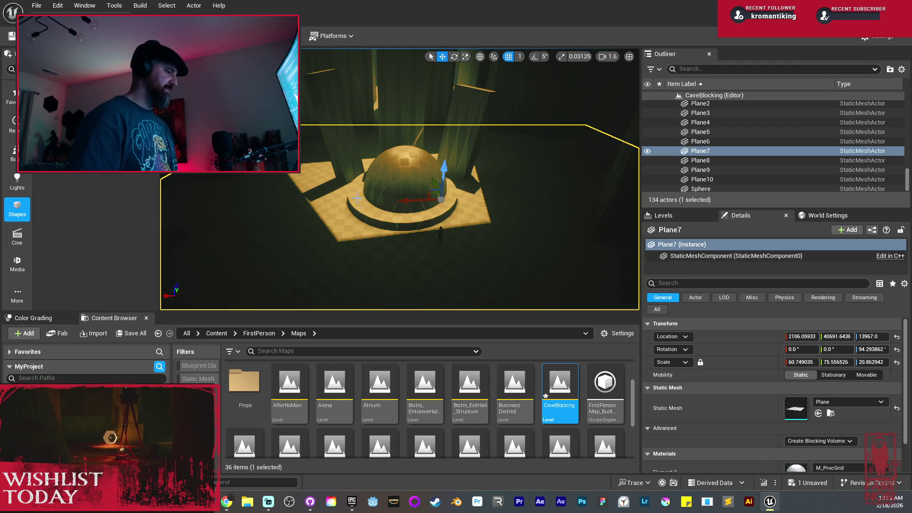
# Move the Nia2 character figure along Y, away from the dome platform.
pyautogui.click(421, 219)
pyautogui.press('f')
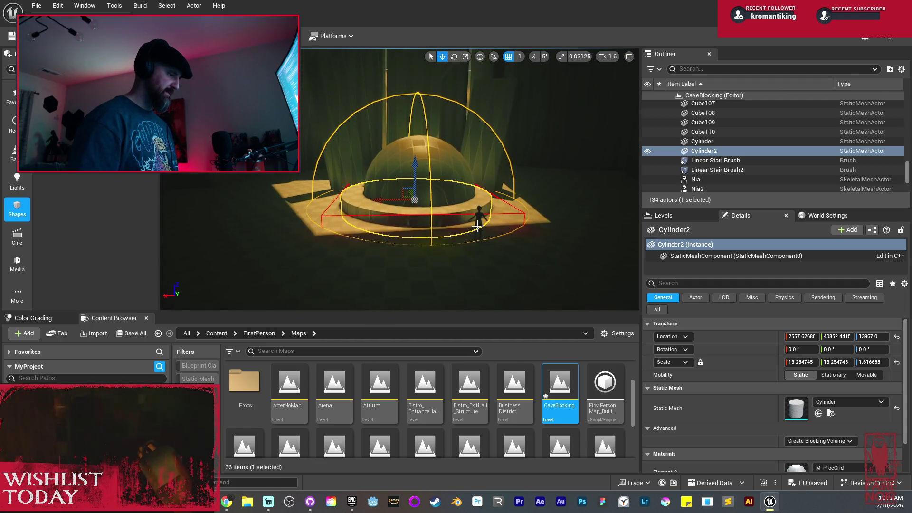
pyautogui.click(494, 253)
pyautogui.click(481, 219)
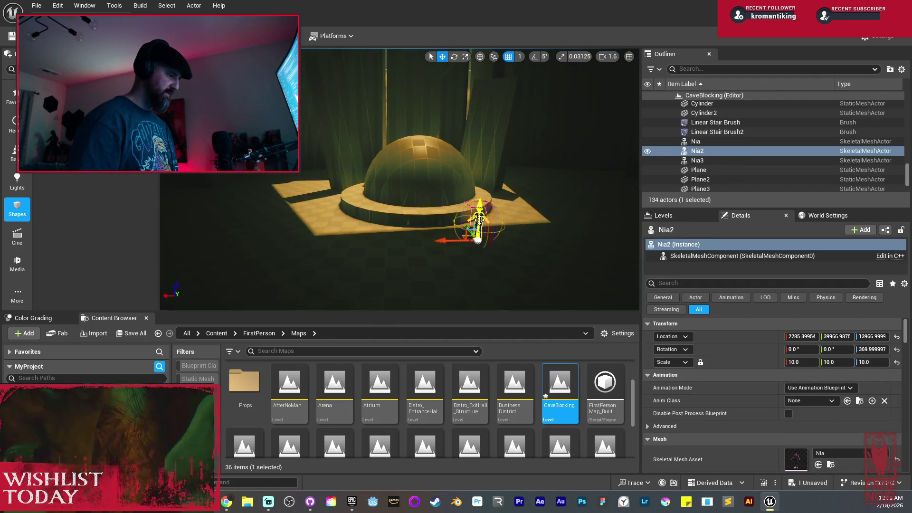
pyautogui.press('f')
pyautogui.moveTo(438, 223)
pyautogui.mouseDown()
pyautogui.moveTo(520, 266)
pyautogui.moveTo(550, 268)
pyautogui.mouseUp()
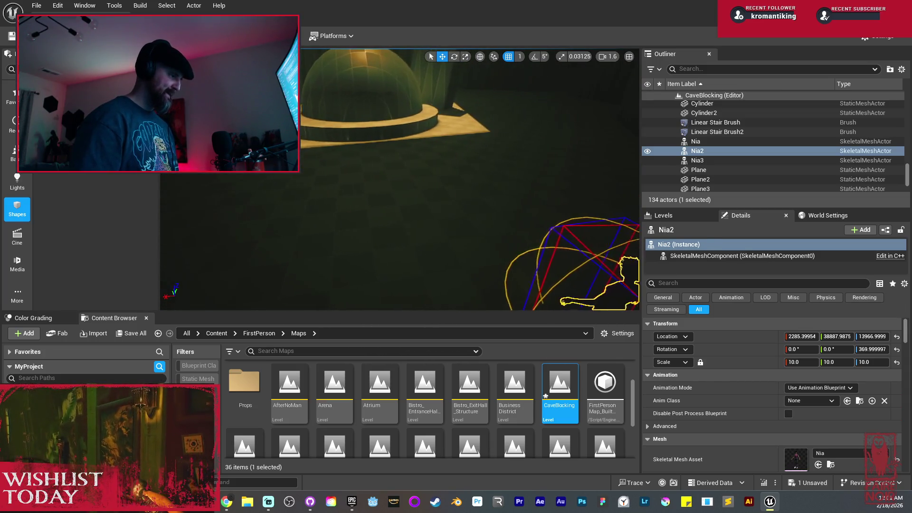
# Select the dome with its platform, surrounding arc shape and two tall boxes.
pyautogui.click(372, 100)
pyautogui.press('f')
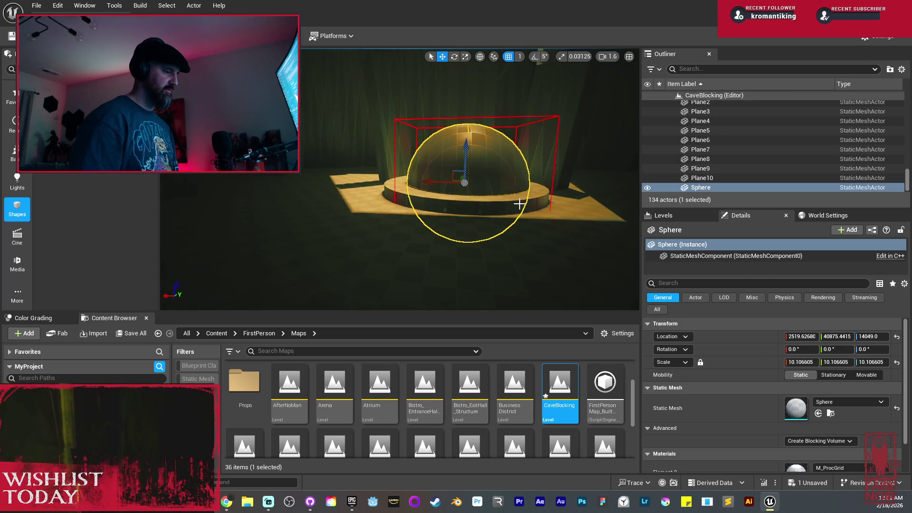
pyautogui.keyDown('ctrl'); pyautogui.click(519, 203); pyautogui.keyUp('ctrl')
pyautogui.keyDown('ctrl'); pyautogui.click(546, 143); pyautogui.keyUp('ctrl')
pyautogui.keyDown('ctrl'); pyautogui.click(494, 101); pyautogui.keyUp('ctrl')
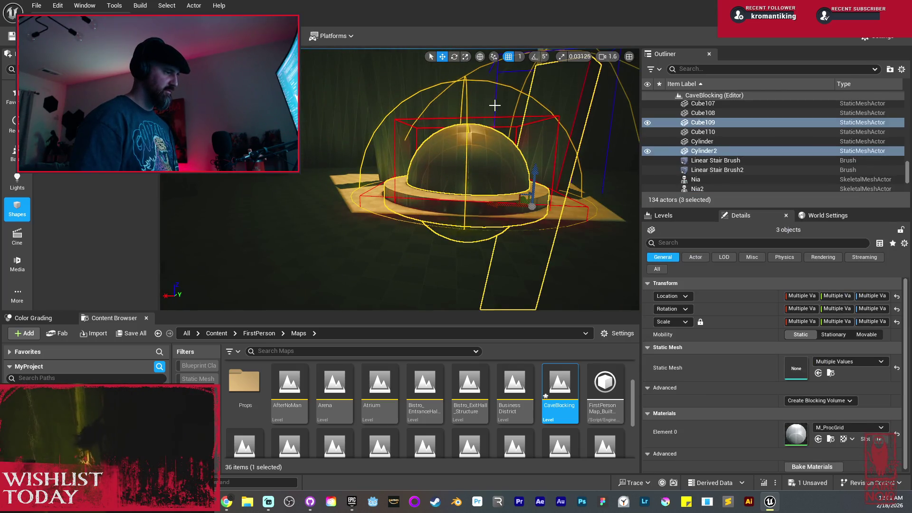
pyautogui.keyDown('ctrl'); pyautogui.click(404, 105); pyautogui.keyUp('ctrl')
pyautogui.moveTo(402, 172); pyautogui.dragTo(412, 158)
# Duplicate the circular platform, widen the copy into a larger tier, and raise it slightly.
pyautogui.click(421, 167)
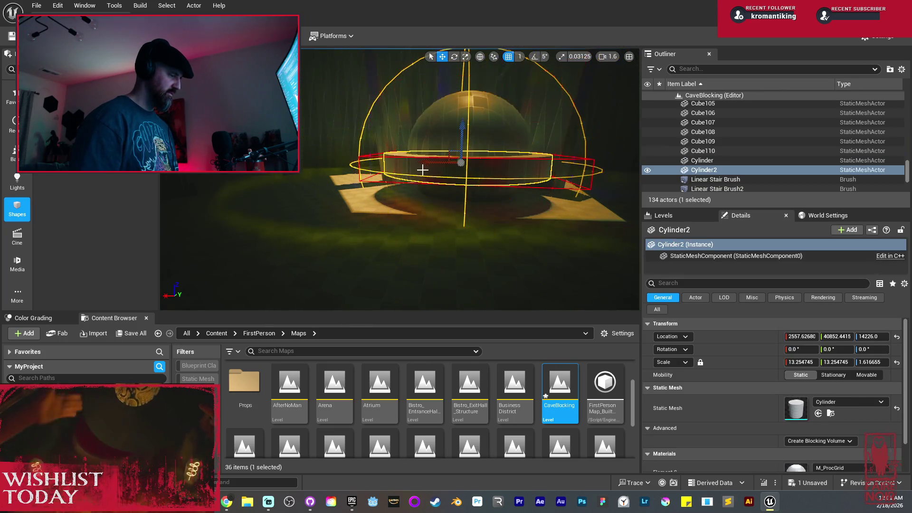
pyautogui.moveTo(483, 177); pyautogui.dragTo(473, 167)
pyautogui.hotkey('ctrl', 'd')
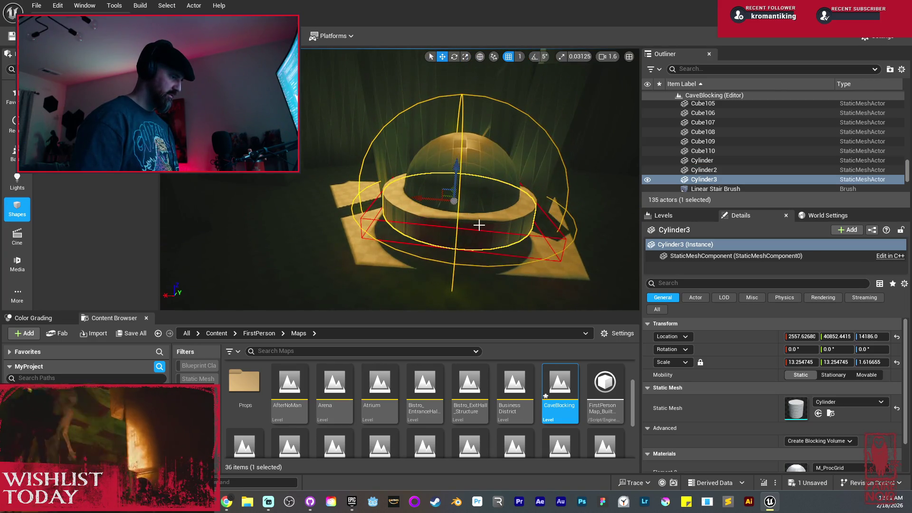
pyautogui.press('r')
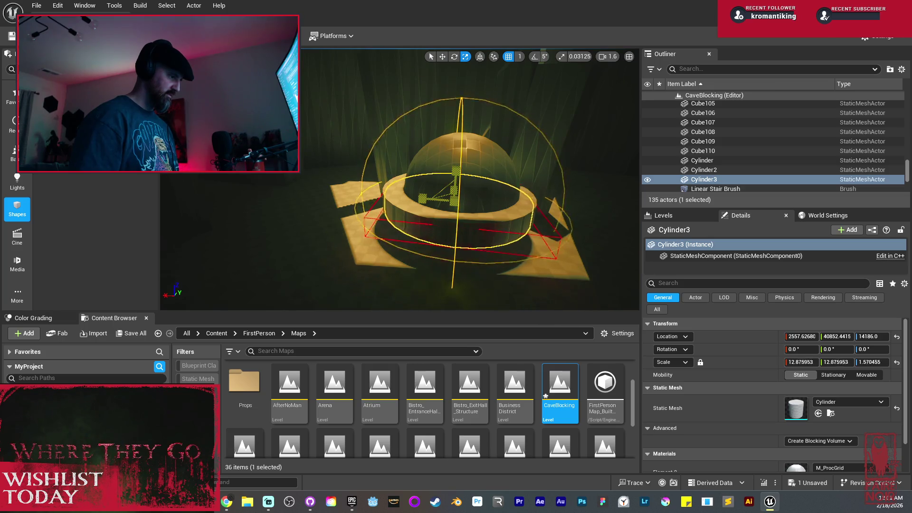
pyautogui.moveTo(454, 197); pyautogui.dragTo(463, 187)
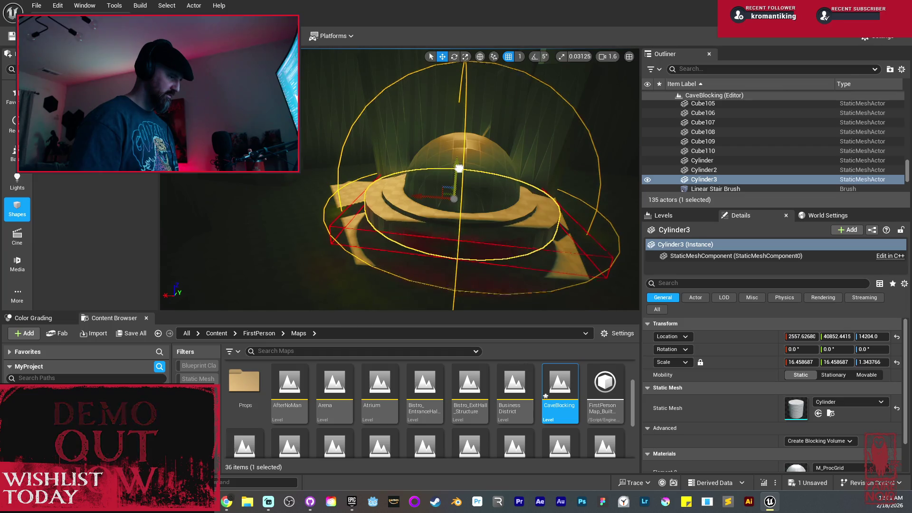
pyautogui.moveTo(459, 168); pyautogui.dragTo(509, 187)
pyautogui.moveTo(462, 137); pyautogui.dragTo(435, 118)
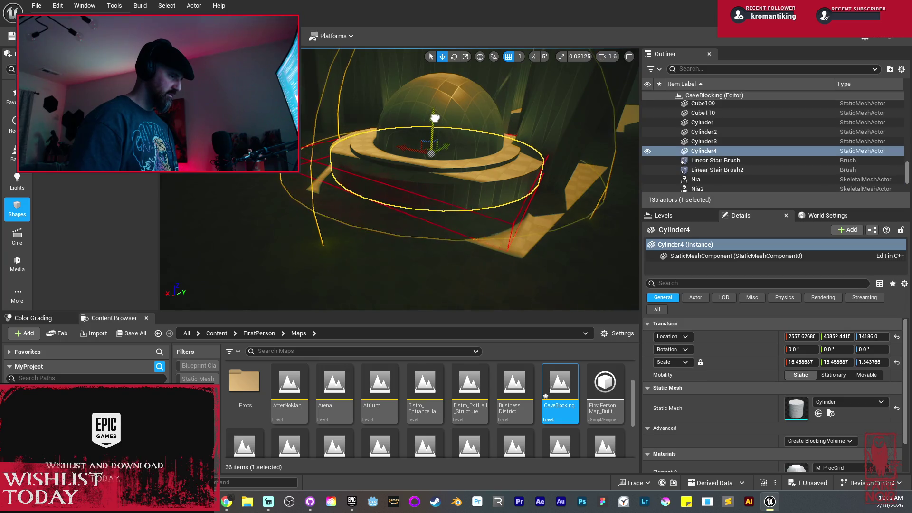
# Add a lower tier, Cylinder7, flattened wide (about 23.2, 23.2, 0.8) at Z 14073.
pyautogui.moveTo(433, 164); pyautogui.dragTo(434, 154)
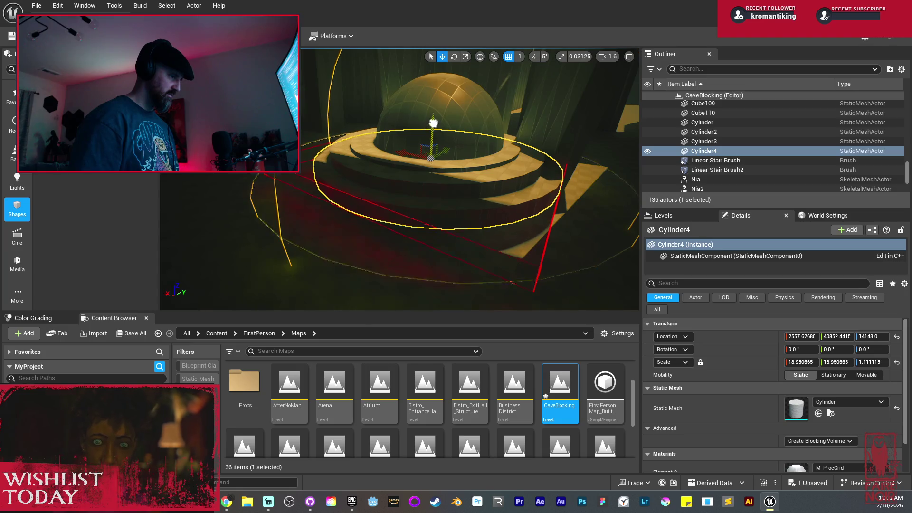
pyautogui.moveTo(434, 127)
pyautogui.mouseDown()
pyautogui.moveTo(432, 116)
pyautogui.moveTo(517, 123)
pyautogui.moveTo(446, 187)
pyautogui.mouseUp()
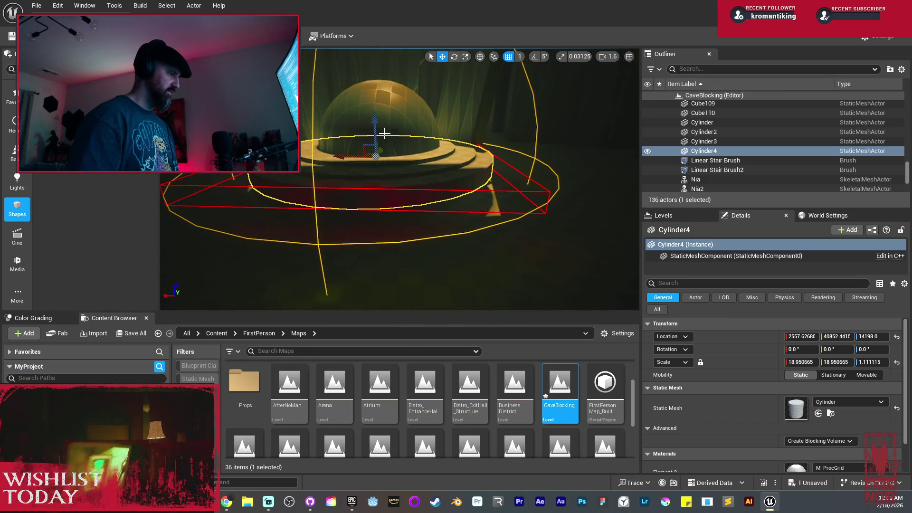
pyautogui.keyDown('alt'); pyautogui.moveTo(376, 142); pyautogui.dragTo(383, 130); pyautogui.keyUp('alt')
pyautogui.press('r')
pyautogui.moveTo(376, 161)
pyautogui.mouseDown()
pyautogui.moveTo(371, 173)
pyautogui.moveTo(376, 160)
pyautogui.moveTo(391, 182)
pyautogui.mouseUp()
pyautogui.moveTo(376, 133)
pyautogui.mouseDown()
pyautogui.moveTo(376, 163)
pyautogui.moveTo(391, 167)
pyautogui.mouseUp()
pyautogui.press('r')
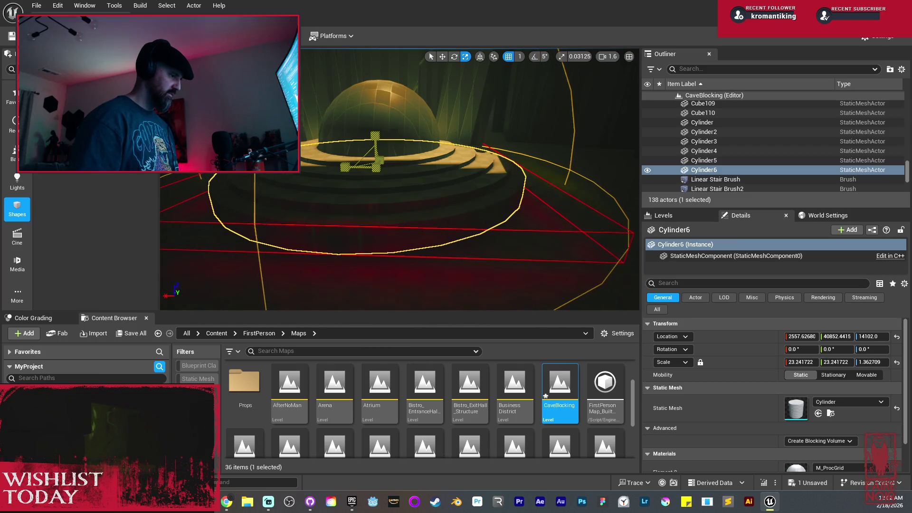
pyautogui.moveTo(375, 136)
pyautogui.mouseDown()
pyautogui.moveTo(375, 152)
pyautogui.moveTo(375, 130)
pyautogui.mouseUp()
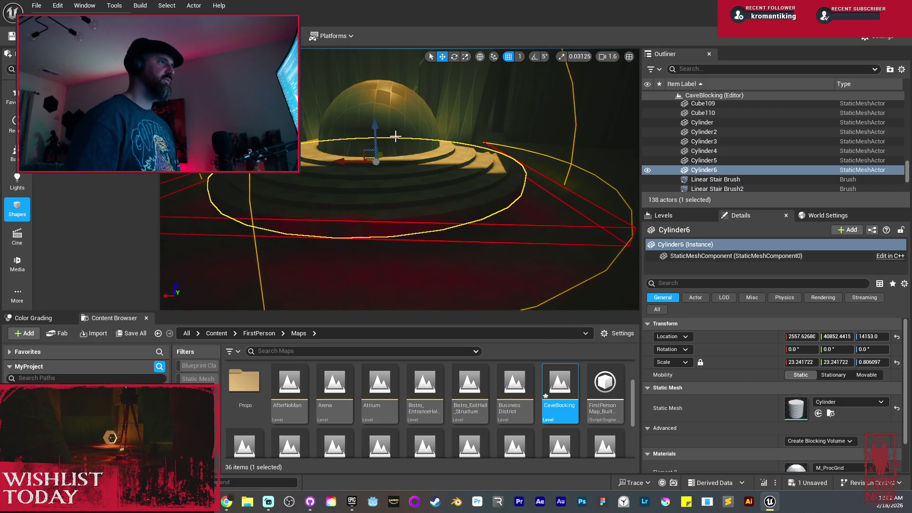
pyautogui.moveTo(407, 210)
pyautogui.mouseDown()
pyautogui.moveTo(416, 158)
pyautogui.moveTo(423, 161)
pyautogui.mouseUp()
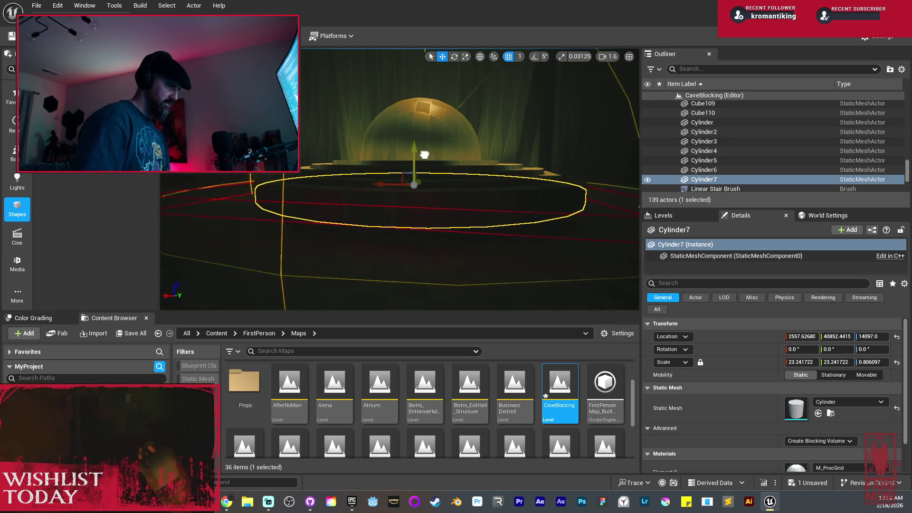
pyautogui.hotkey('alt', '3')
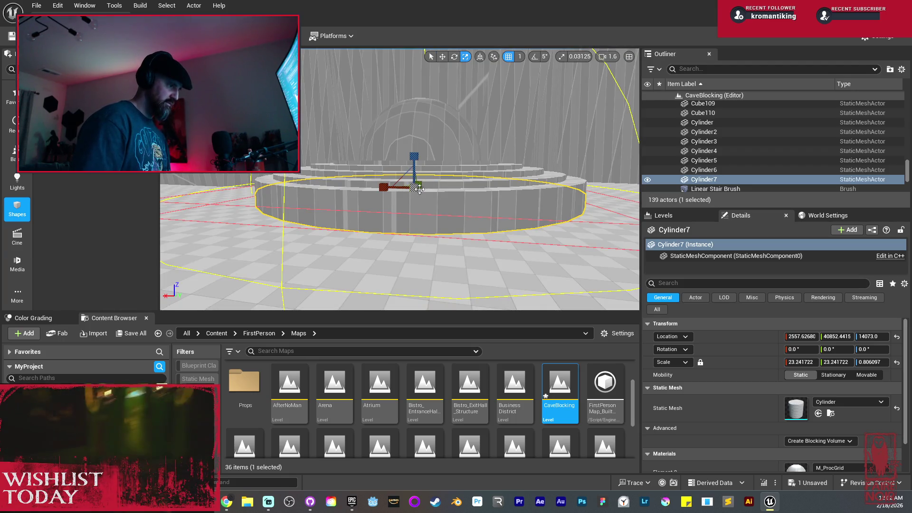
# Enlarge the Cylinder7 tier, then scale up and raise the new Cylinder8 tier.
pyautogui.moveTo(413, 189)
pyautogui.mouseDown()
pyautogui.moveTo(426, 180)
pyautogui.moveTo(414, 149)
pyautogui.moveTo(414, 163)
pyautogui.mouseUp()
pyautogui.moveTo(413, 195); pyautogui.dragTo(421, 189)
pyautogui.moveTo(414, 190); pyautogui.dragTo(413, 156)
pyautogui.press('w')
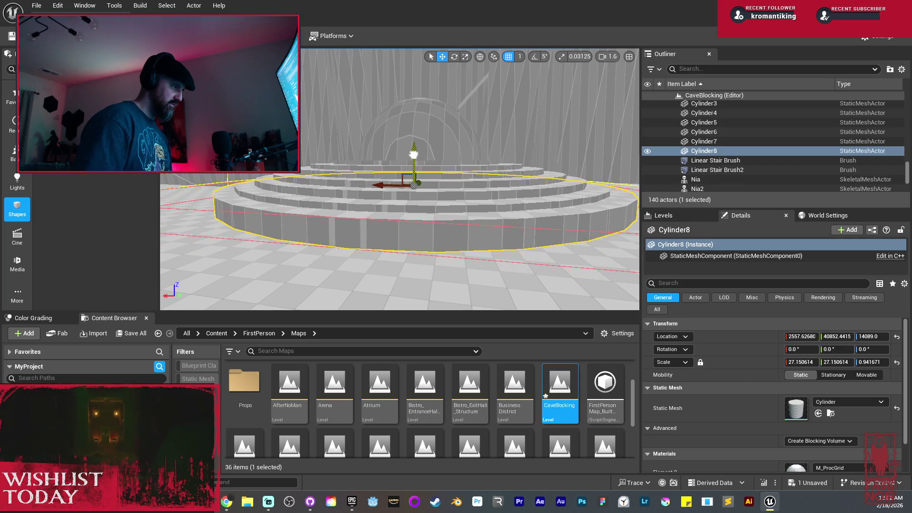
pyautogui.moveTo(413, 157); pyautogui.dragTo(411, 166)
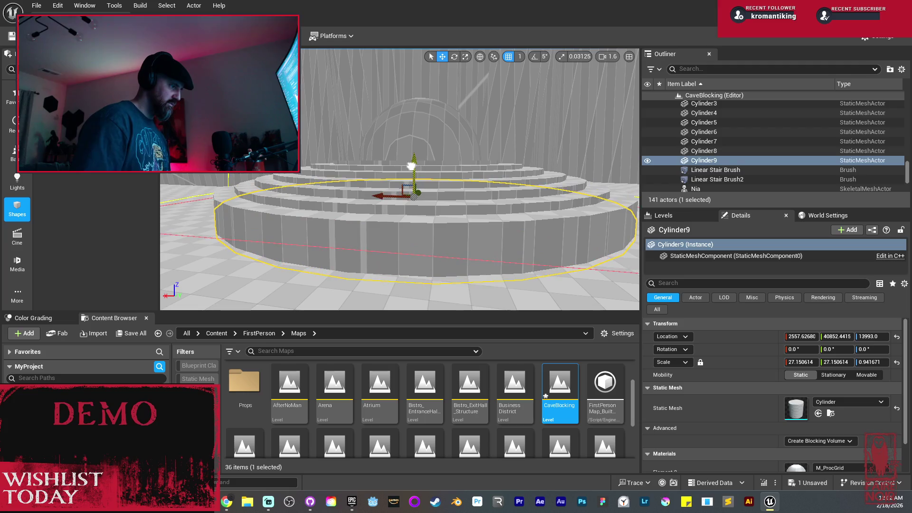
# Widen the outer Cylinder9 tier uniformly and raise it slightly.
pyautogui.moveTo(411, 200); pyautogui.dragTo(417, 189)
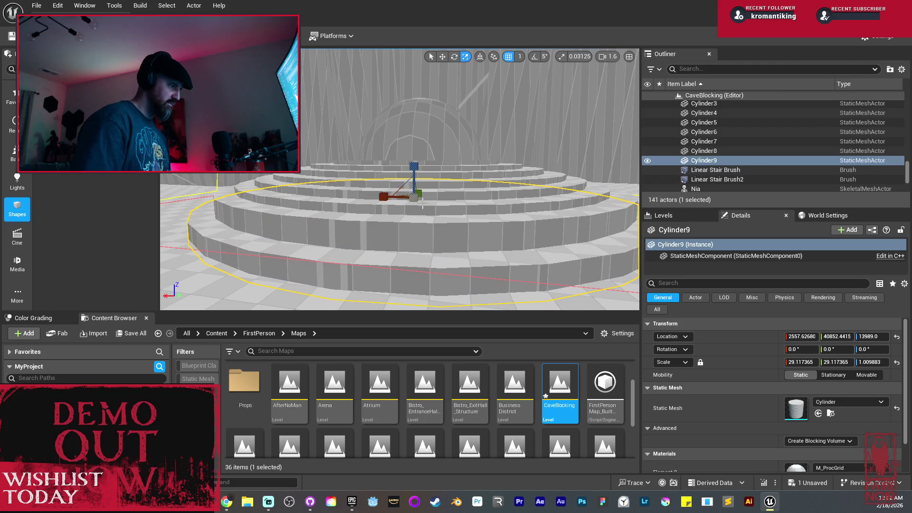
pyautogui.moveTo(417, 196); pyautogui.dragTo(419, 185)
pyautogui.click(407, 234)
pyautogui.click(312, 275)
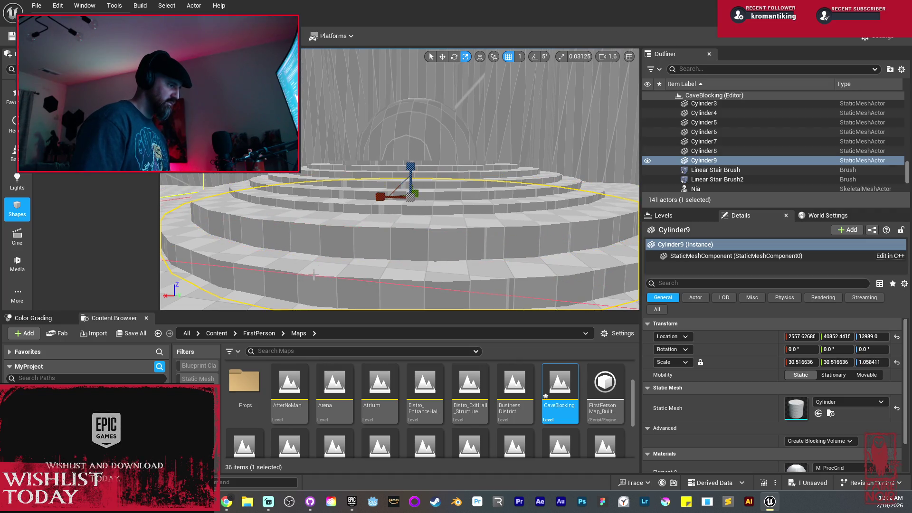
pyautogui.moveTo(413, 199); pyautogui.dragTo(415, 197)
pyautogui.press('w')
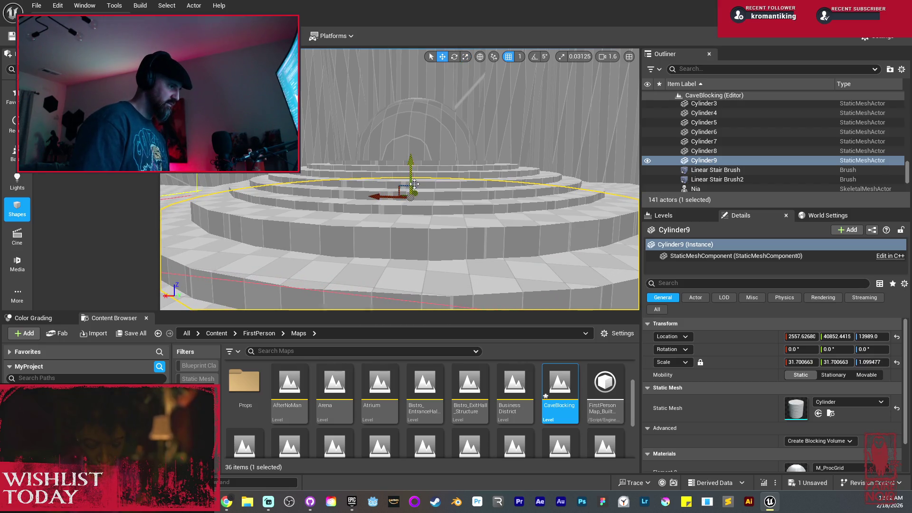
pyautogui.moveTo(413, 163); pyautogui.dragTo(413, 156)
pyautogui.scroll(-6, 412, 157)
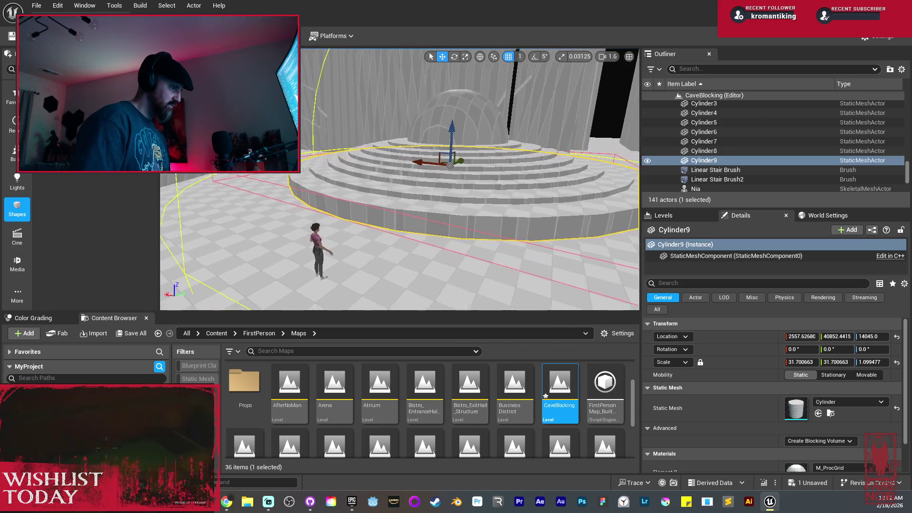
# Add wider, lower tiers Cylinder10 through Cylinder12, ending at scale 45.68 and Z 13918.
pyautogui.moveTo(455, 139)
pyautogui.mouseDown()
pyautogui.moveTo(447, 173)
pyautogui.moveTo(456, 169)
pyautogui.moveTo(455, 177)
pyautogui.mouseUp()
pyautogui.press('r')
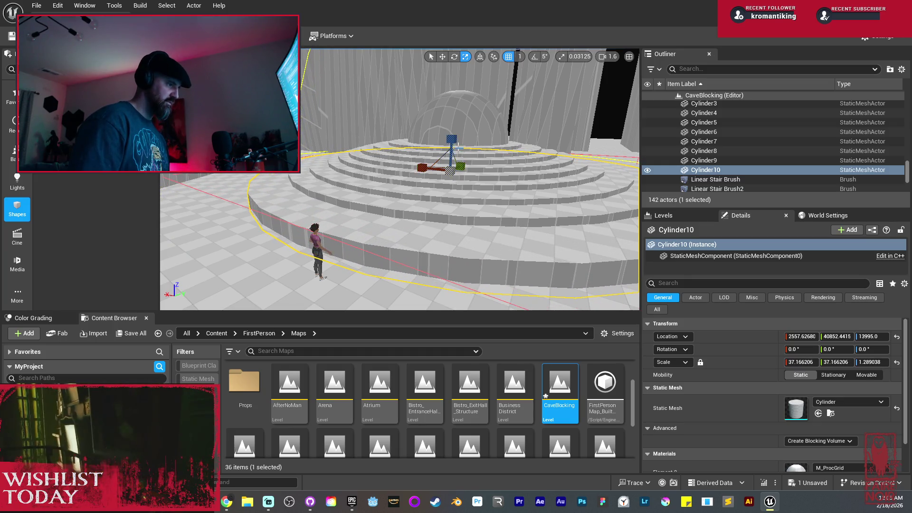
pyautogui.moveTo(452, 136); pyautogui.dragTo(456, 137)
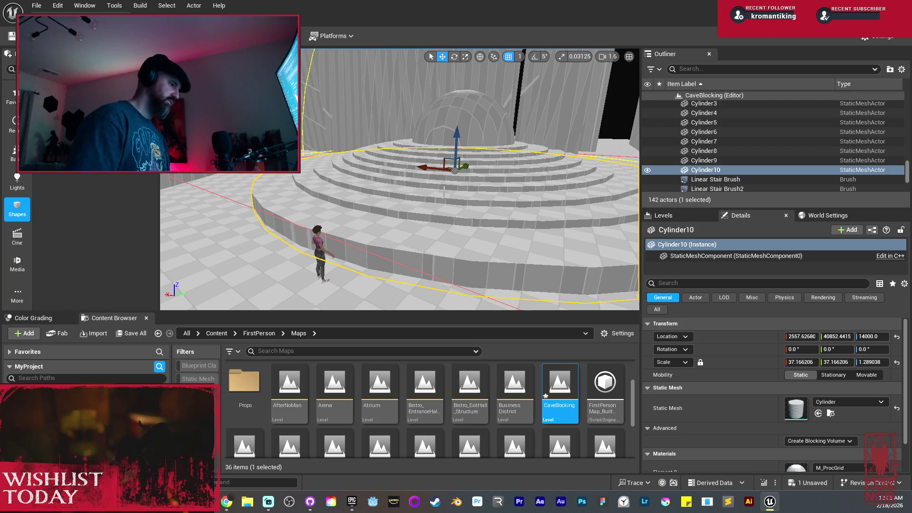
pyautogui.moveTo(457, 134); pyautogui.dragTo(458, 138)
pyautogui.press('r')
pyautogui.moveTo(457, 174); pyautogui.dragTo(462, 168)
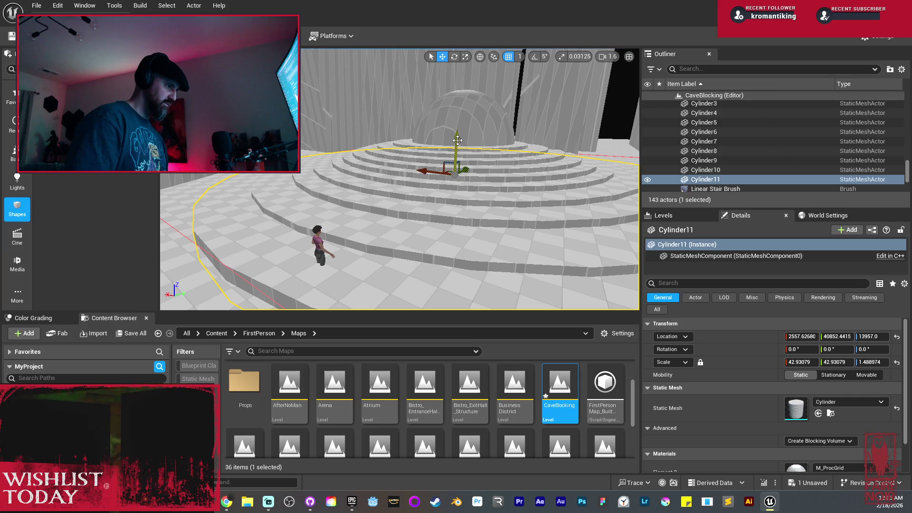
pyautogui.moveTo(457, 140); pyautogui.dragTo(457, 143)
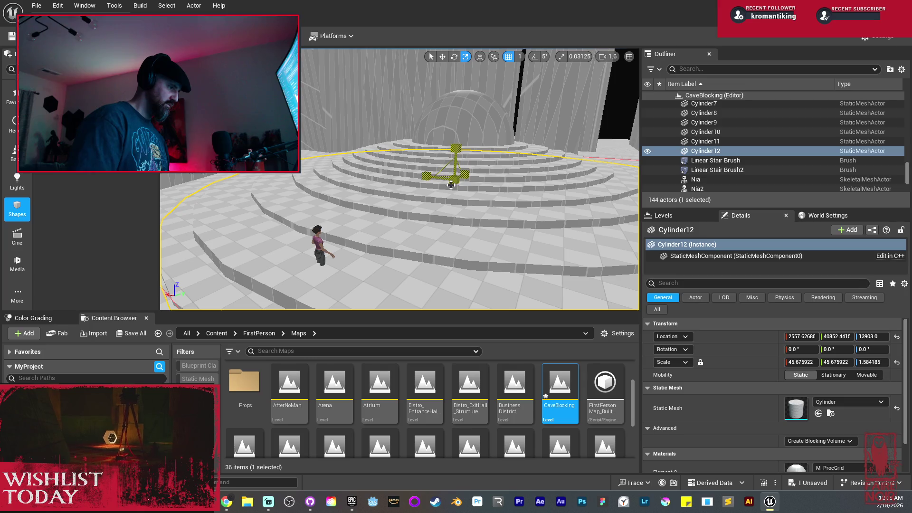
# Move the view along the stairs and select the character figure.
pyautogui.moveTo(454, 147)
pyautogui.mouseDown()
pyautogui.moveTo(389, 214)
pyautogui.moveTo(403, 223)
pyautogui.moveTo(399, 247)
pyautogui.mouseUp()
pyautogui.click(407, 206)
pyautogui.moveTo(479, 76); pyautogui.dragTo(470, 114)
# Stand Nia2 on the upper steps beside the dome at Z 14280, with Lit shading restored.
pyautogui.click(494, 56)
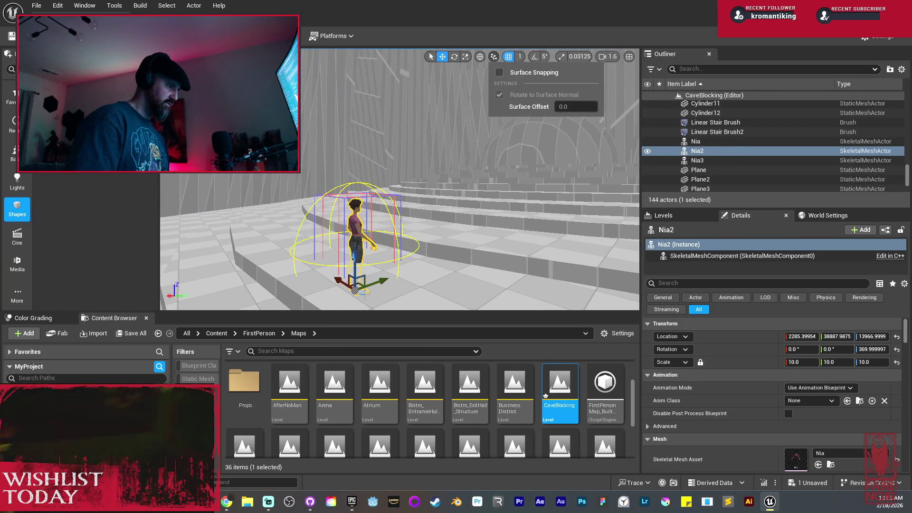
pyautogui.click(522, 73)
pyautogui.moveTo(354, 291)
pyautogui.mouseDown()
pyautogui.moveTo(406, 228)
pyautogui.moveTo(497, 214)
pyautogui.mouseUp()
pyautogui.moveTo(488, 72)
pyautogui.mouseDown()
pyautogui.moveTo(523, 71)
pyautogui.moveTo(488, 72)
pyautogui.mouseUp()
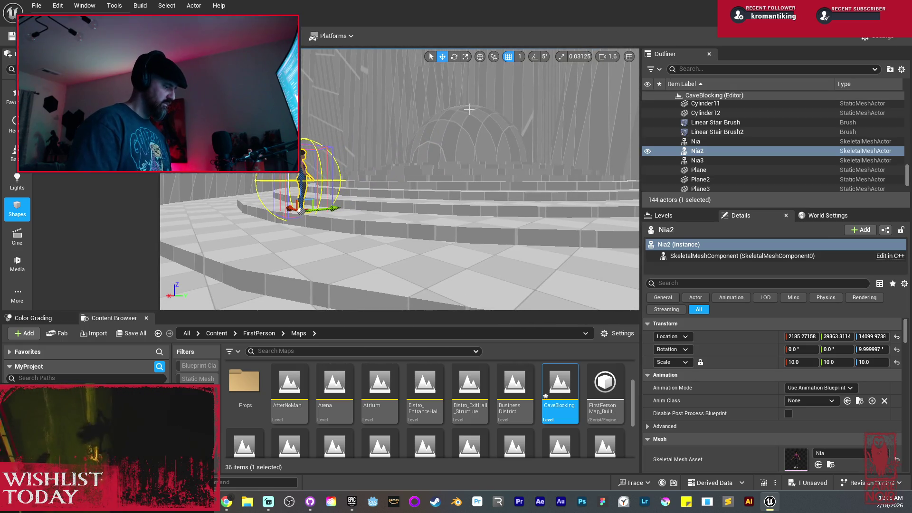
pyautogui.click(403, 203)
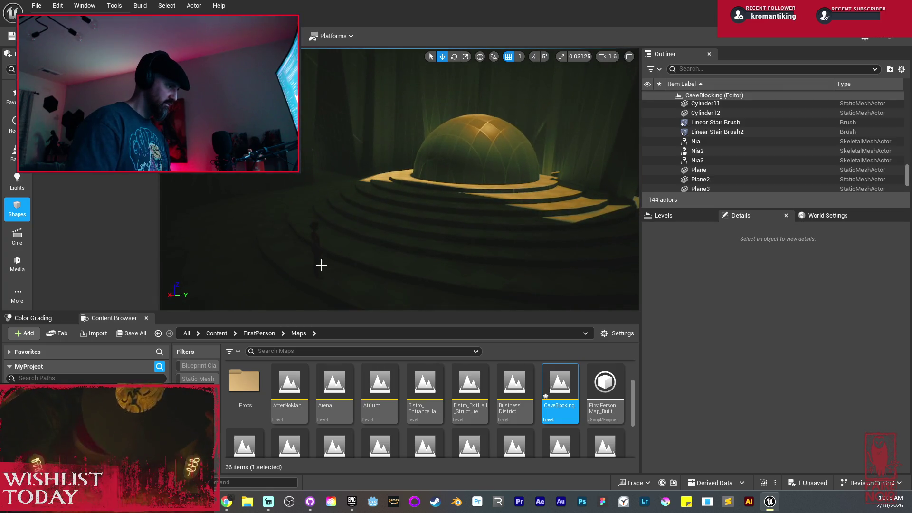
pyautogui.click(318, 262)
pyautogui.moveTo(316, 274)
pyautogui.mouseDown()
pyautogui.moveTo(452, 209)
pyautogui.moveTo(504, 196)
pyautogui.mouseUp()
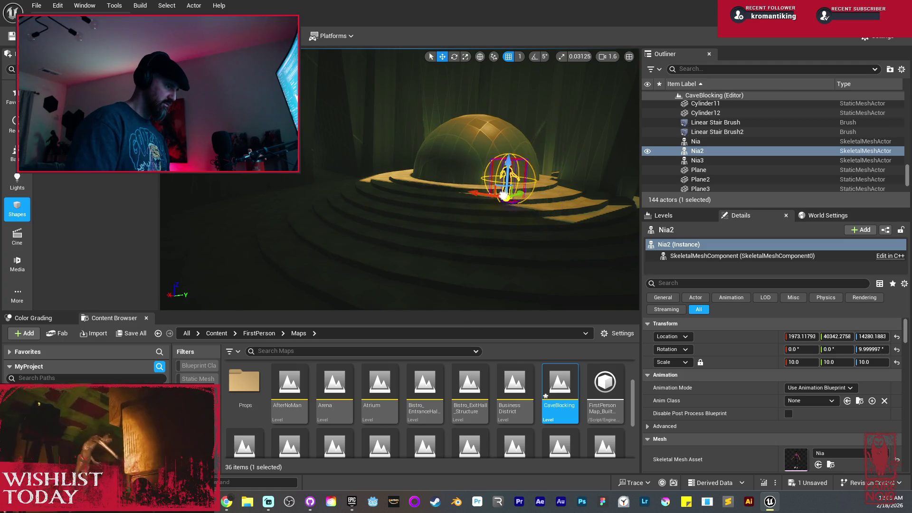
pyautogui.press('Escape')
pyautogui.moveTo(456, 251); pyautogui.dragTo(422, 267)
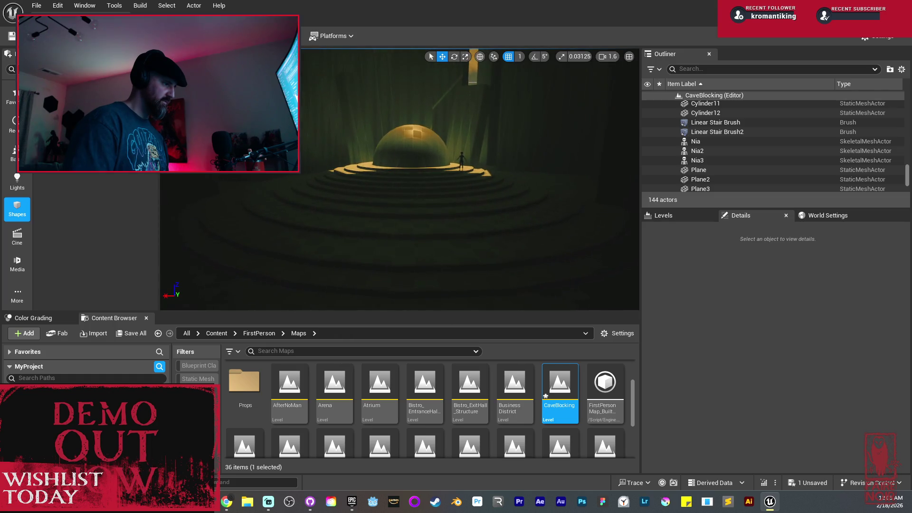
pyautogui.click(494, 56)
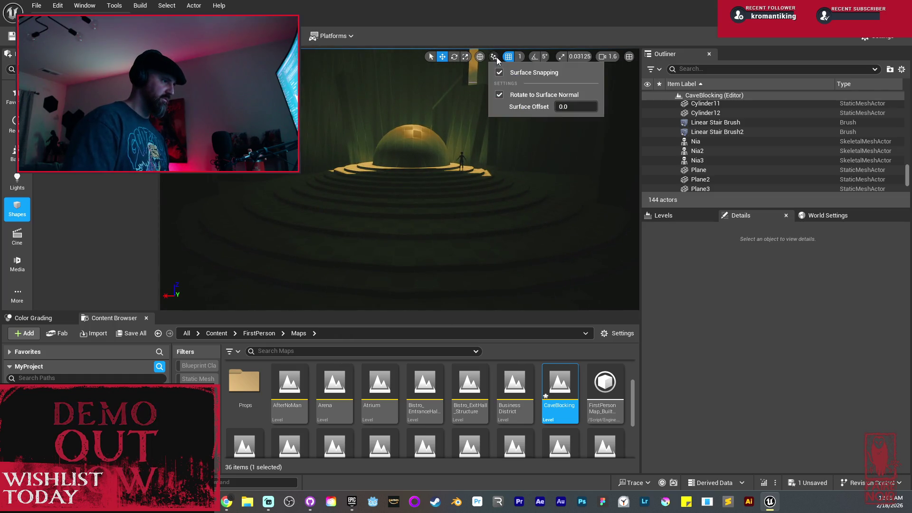
# Save CaveBlocking with Save Selected, then lift Sphere and Cylinder2 together along Z.
pyautogui.click(136, 336)
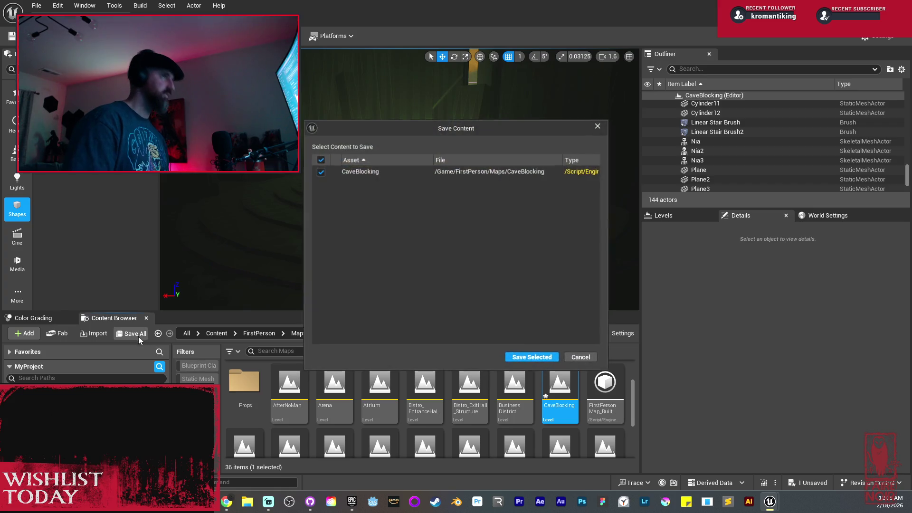
pyautogui.click(530, 357)
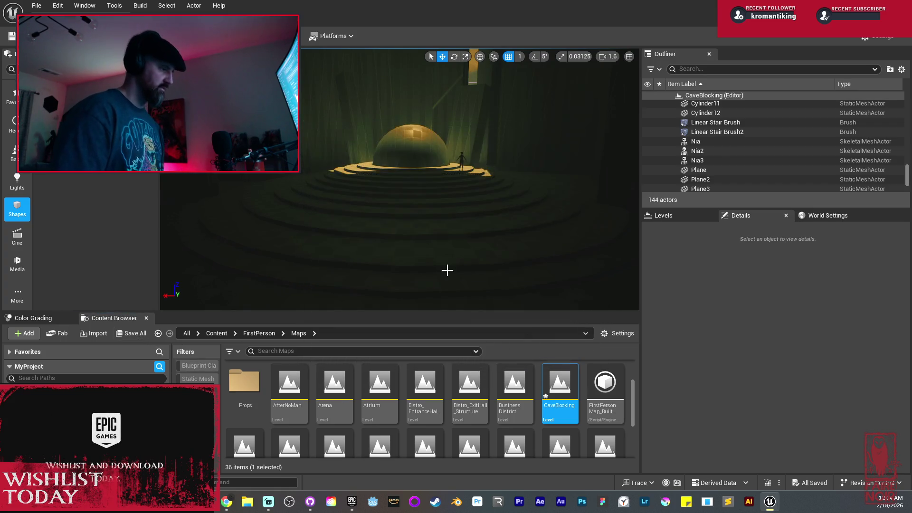
pyautogui.click(382, 154)
pyautogui.keyDown('ctrl'); pyautogui.click(403, 172); pyautogui.keyUp('ctrl')
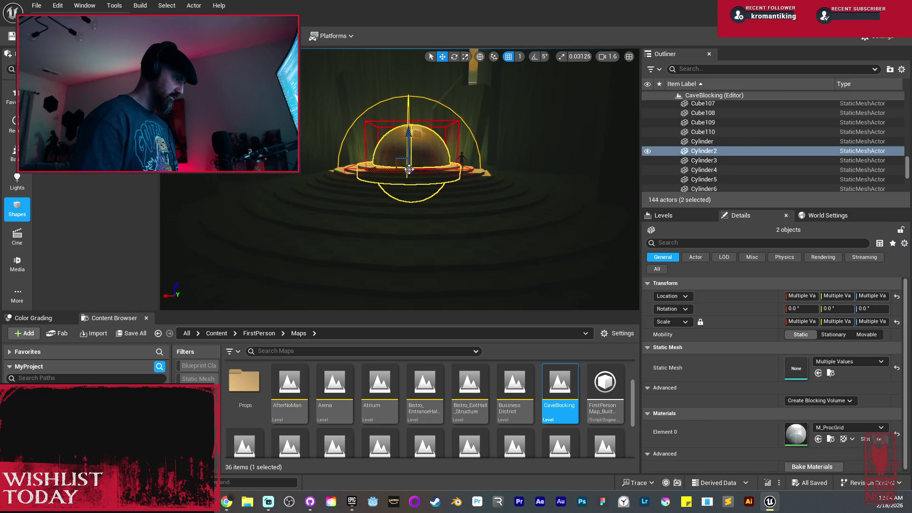
pyautogui.moveTo(409, 138); pyautogui.dragTo(409, 130)
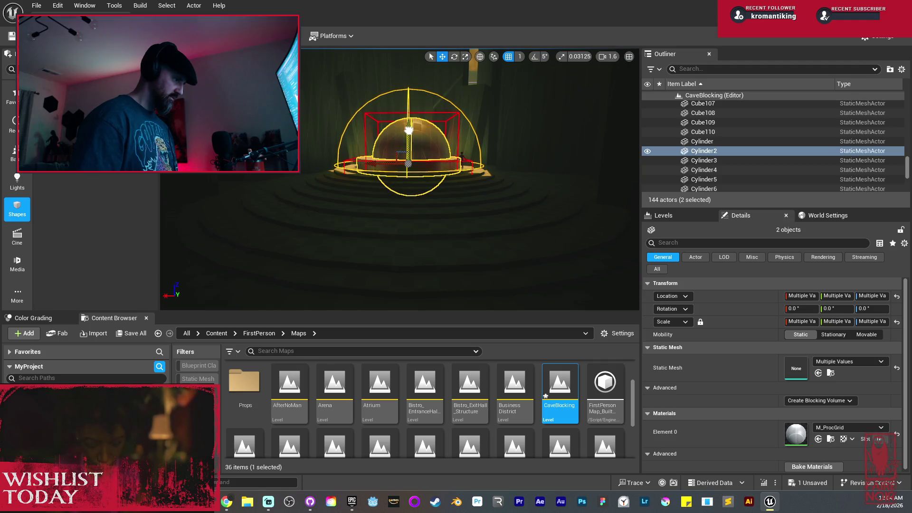
pyautogui.press('Escape')
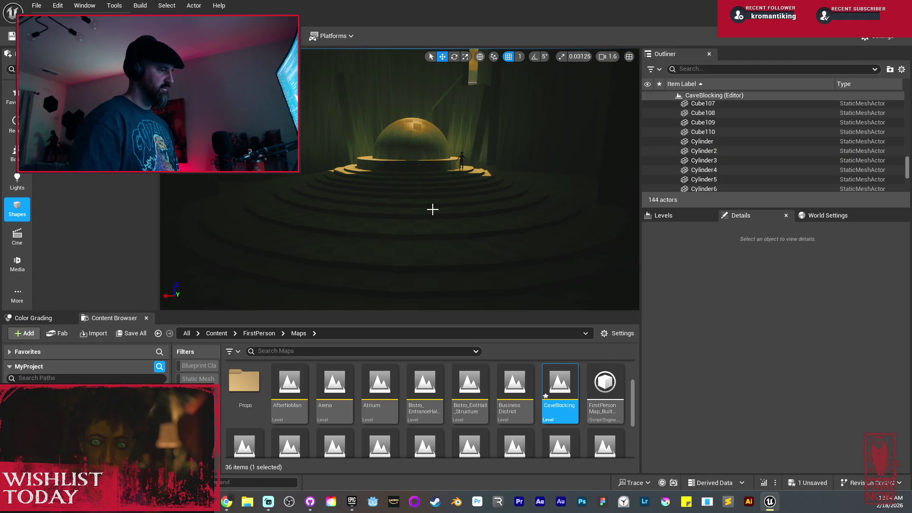
# Fly the camera back and turn it to centre the dome beneath the walls.
pyautogui.press('w')
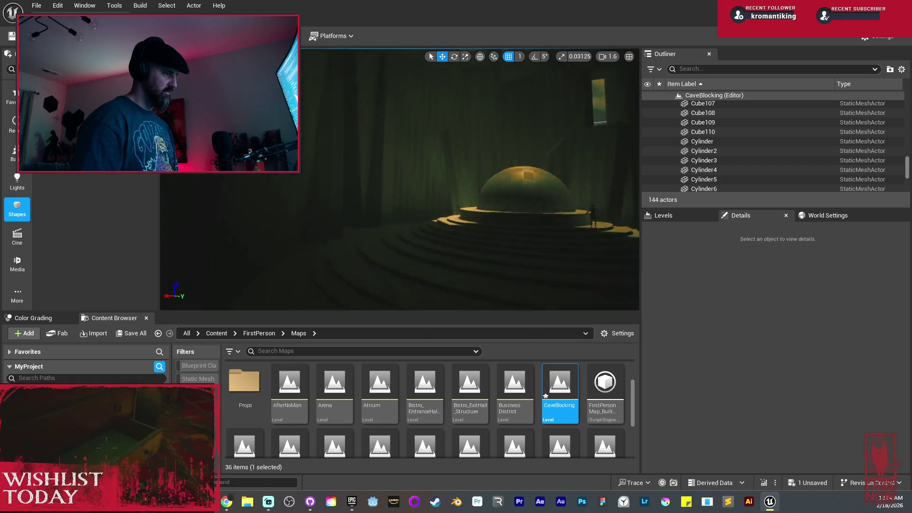
pyautogui.press('s')
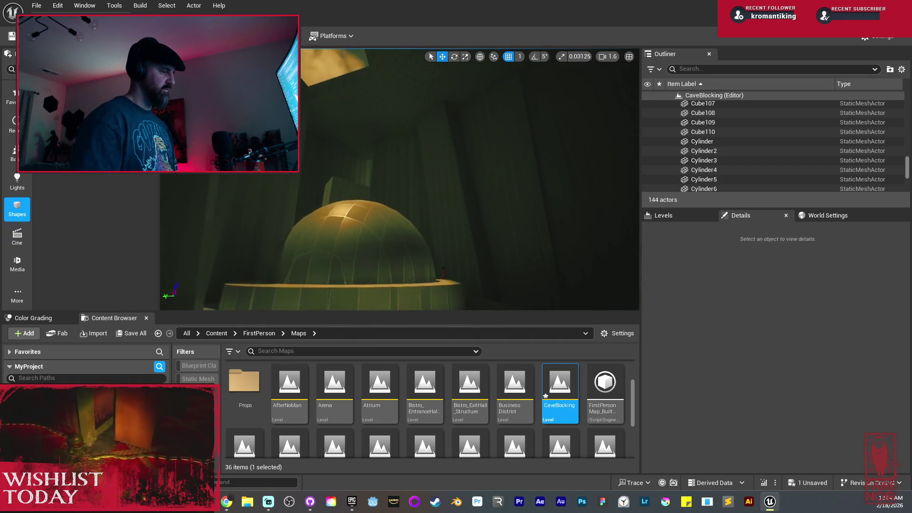
pyautogui.press('s')
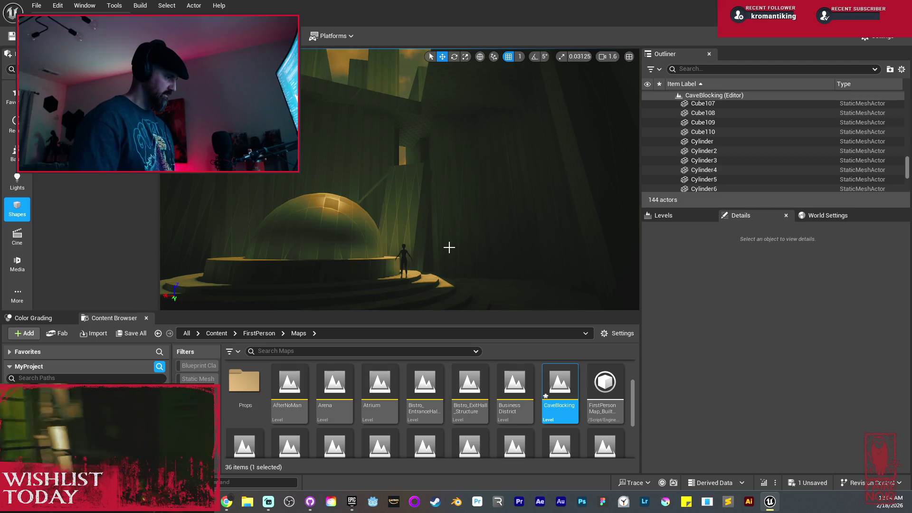
pyautogui.moveTo(464, 261)
pyautogui.mouseDown()
pyautogui.moveTo(447, 247)
pyautogui.moveTo(449, 256)
pyautogui.moveTo(451, 237)
pyautogui.moveTo(432, 254)
pyautogui.moveTo(471, 265)
pyautogui.moveTo(476, 229)
pyautogui.moveTo(340, 176)
pyautogui.moveTo(311, 174)
pyautogui.moveTo(313, 192)
pyautogui.moveTo(317, 177)
pyautogui.moveTo(304, 161)
pyautogui.mouseUp()
# After checking Cube81 and flying toward the dome, select ceiling slab Cube82.
pyautogui.click(466, 211)
pyautogui.moveTo(429, 188)
pyautogui.mouseDown()
pyautogui.moveTo(429, 227)
pyautogui.moveTo(400, 239)
pyautogui.moveTo(429, 220)
pyautogui.mouseUp()
pyautogui.press('Escape')
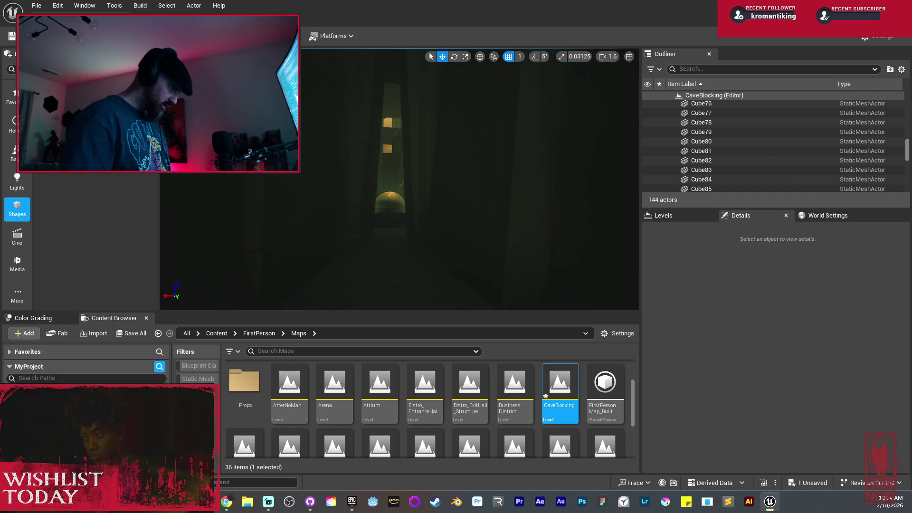
pyautogui.moveTo(404, 237); pyautogui.dragTo(398, 209)
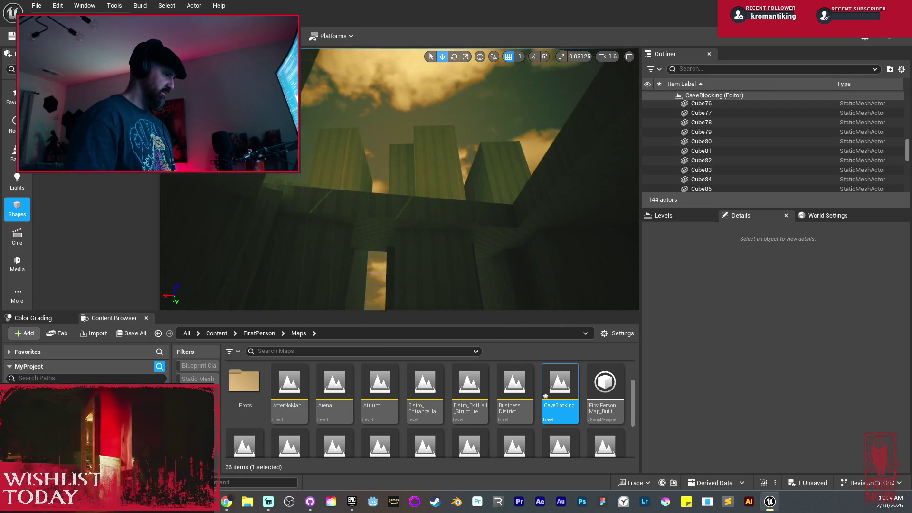
pyautogui.click(368, 205)
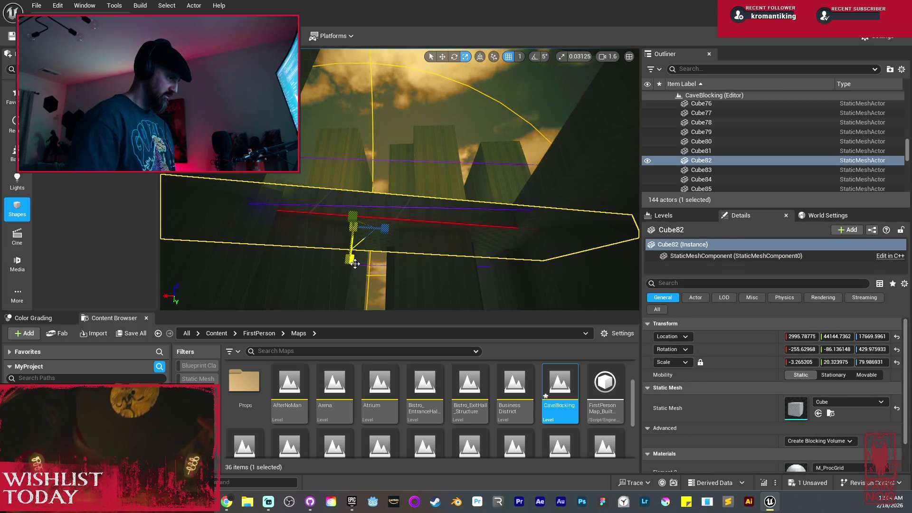
# Add Cube97, Cube98 and Cube81 to the Cube82 selection and frame them.
pyautogui.keyDown('ctrl'); pyautogui.click(586, 142); pyautogui.keyUp('ctrl')
pyautogui.keyDown('ctrl'); pyautogui.click(606, 228); pyautogui.keyUp('ctrl')
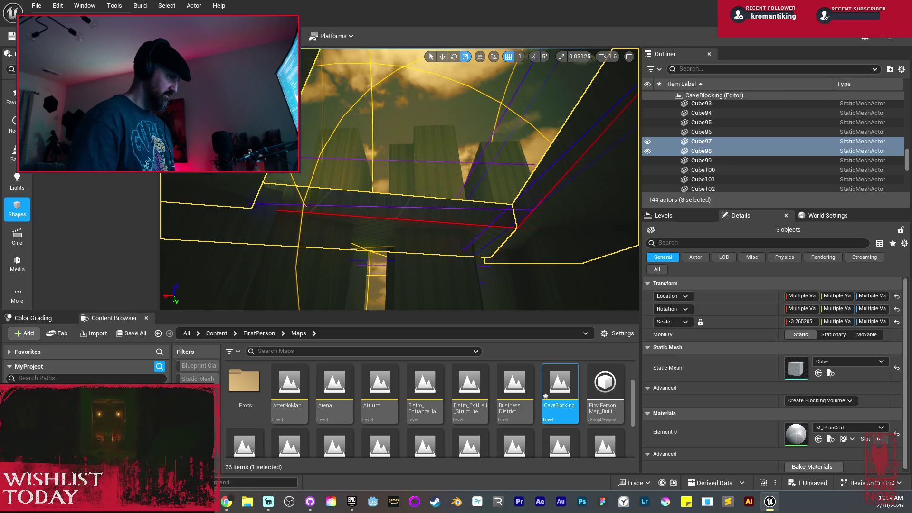
pyautogui.moveTo(399, 190); pyautogui.dragTo(380, 209)
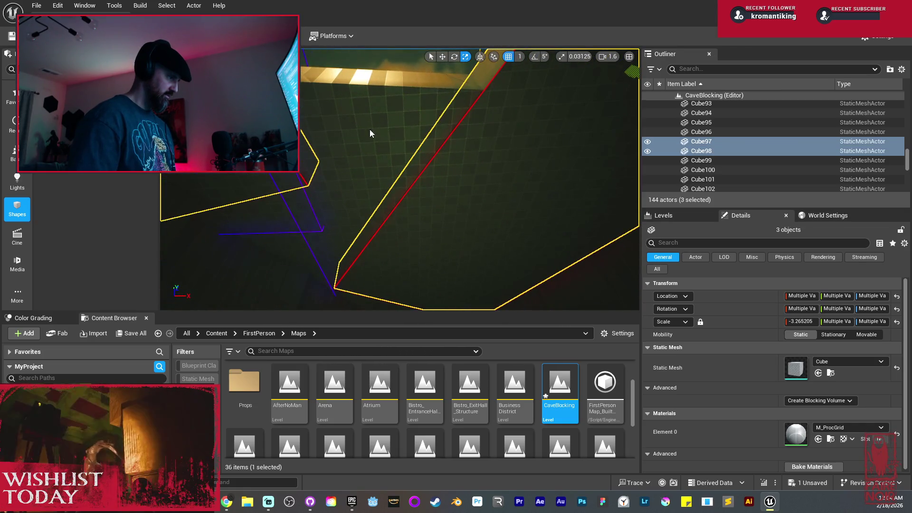
pyautogui.keyDown('ctrl'); pyautogui.click(399, 180); pyautogui.keyUp('ctrl')
pyautogui.press('f')
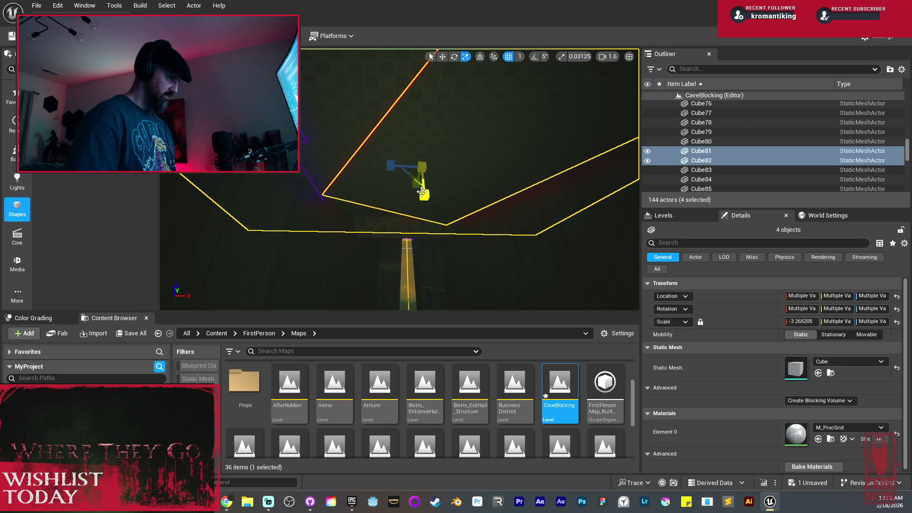
# Widen the four ceiling slabs along X, lower them, and open the Save Content dialog.
pyautogui.moveTo(424, 195); pyautogui.dragTo(447, 235)
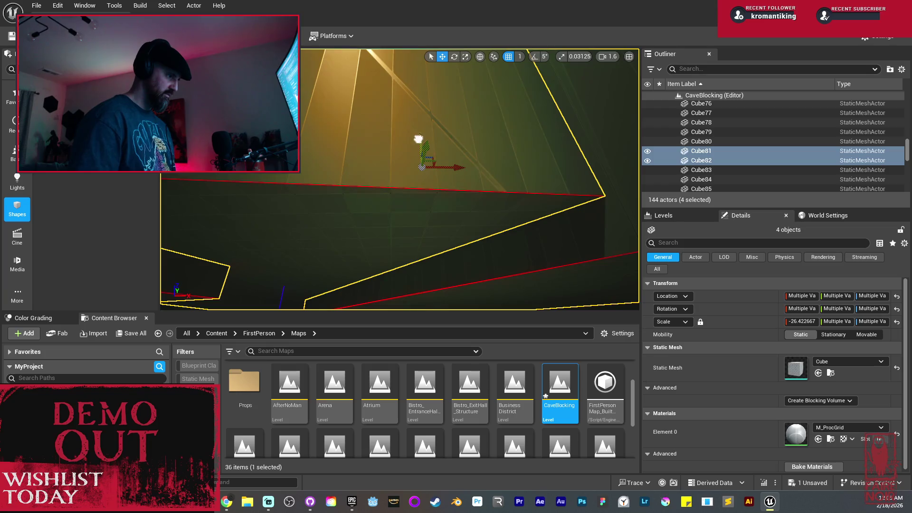
pyautogui.moveTo(399, 181); pyautogui.dragTo(399, 204)
pyautogui.moveTo(410, 49)
pyautogui.mouseDown()
pyautogui.moveTo(409, 90)
pyautogui.moveTo(356, 209)
pyautogui.mouseUp()
pyautogui.moveTo(424, 213)
pyautogui.mouseDown()
pyautogui.moveTo(397, 167)
pyautogui.moveTo(444, 177)
pyautogui.moveTo(430, 163)
pyautogui.moveTo(452, 204)
pyautogui.mouseUp()
pyautogui.press('w')
pyautogui.moveTo(442, 85)
pyautogui.mouseDown()
pyautogui.moveTo(440, 61)
pyautogui.moveTo(464, 249)
pyautogui.mouseUp()
pyautogui.press('Escape')
pyautogui.moveTo(402, 228)
pyautogui.mouseDown()
pyautogui.moveTo(404, 285)
pyautogui.moveTo(404, 242)
pyautogui.moveTo(392, 247)
pyautogui.moveTo(392, 230)
pyautogui.mouseUp()
pyautogui.click(146, 337)
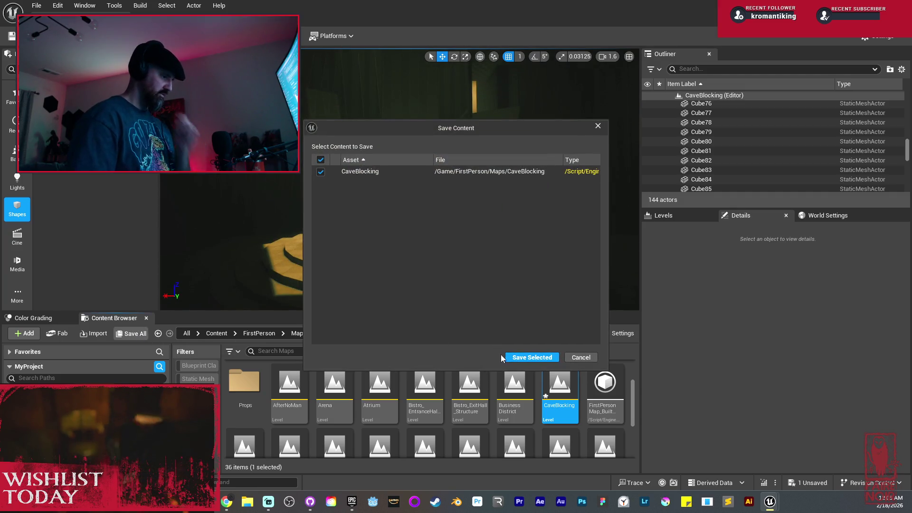
# Save CaveBlocking via Save Selected and frame the dome, yellow ledges and pillar.
pyautogui.click(518, 357)
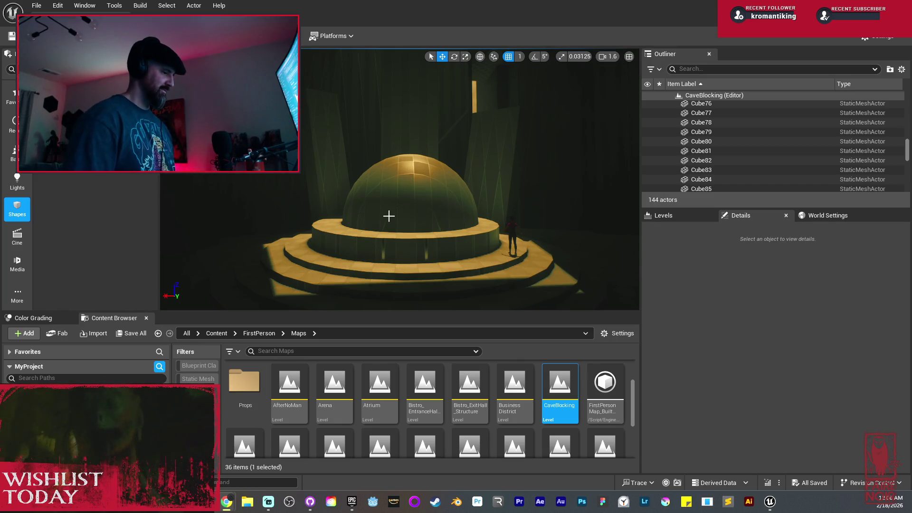
pyautogui.moveTo(433, 228)
pyautogui.mouseDown()
pyautogui.moveTo(389, 268)
pyautogui.moveTo(423, 263)
pyautogui.moveTo(423, 247)
pyautogui.moveTo(418, 257)
pyautogui.moveTo(446, 256)
pyautogui.moveTo(404, 261)
pyautogui.moveTo(437, 262)
pyautogui.moveTo(347, 261)
pyautogui.mouseUp()
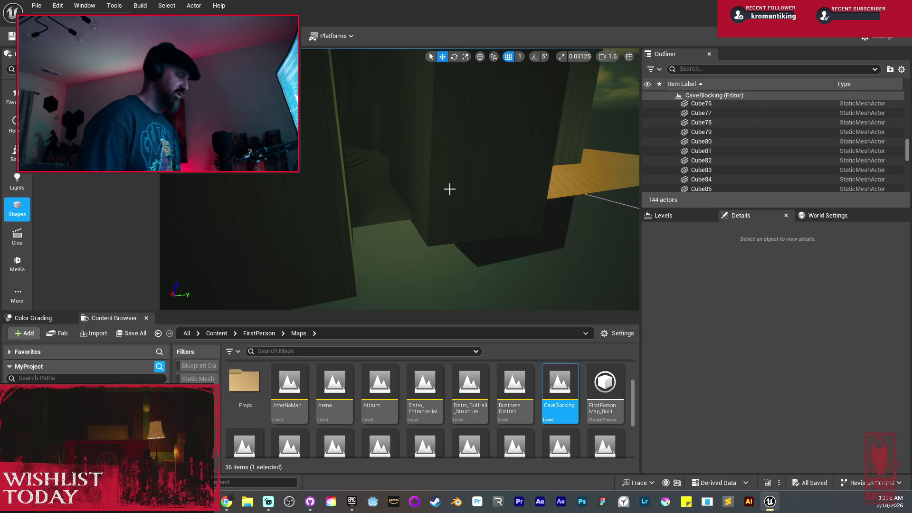
pyautogui.moveTo(509, 304); pyautogui.dragTo(461, 297)
pyautogui.moveTo(457, 209)
pyautogui.mouseDown()
pyautogui.moveTo(470, 195)
pyautogui.moveTo(586, 195)
pyautogui.mouseUp()
# Duplicate the diagonal beam and slide the copy along X and upward.
pyautogui.hotkey('ctrl', 'v')
pyautogui.press('f')
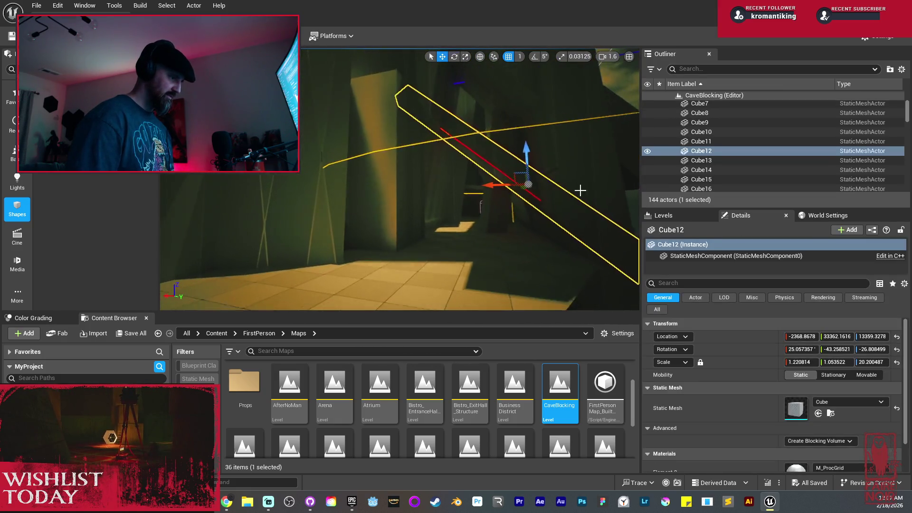
pyautogui.moveTo(449, 187); pyautogui.dragTo(501, 188)
pyautogui.moveTo(469, 154); pyautogui.dragTo(469, 154)
pyautogui.press('f')
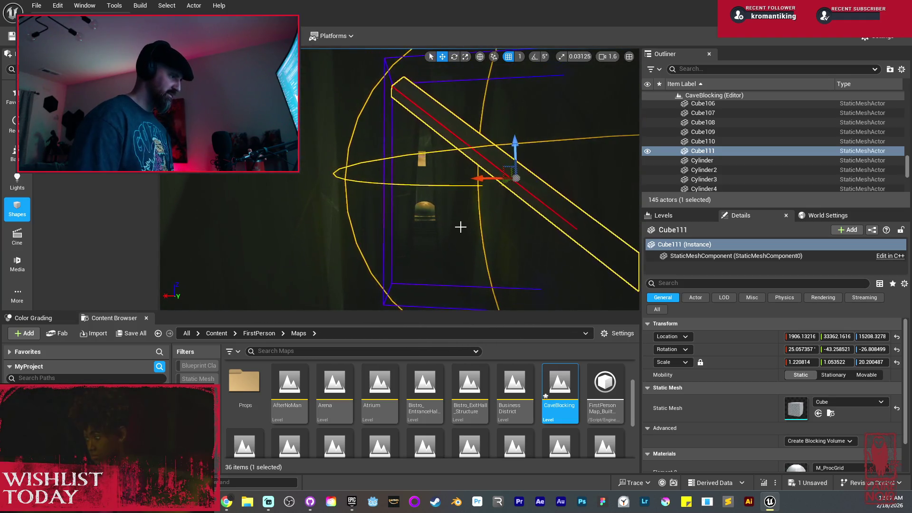
pyautogui.press('Escape')
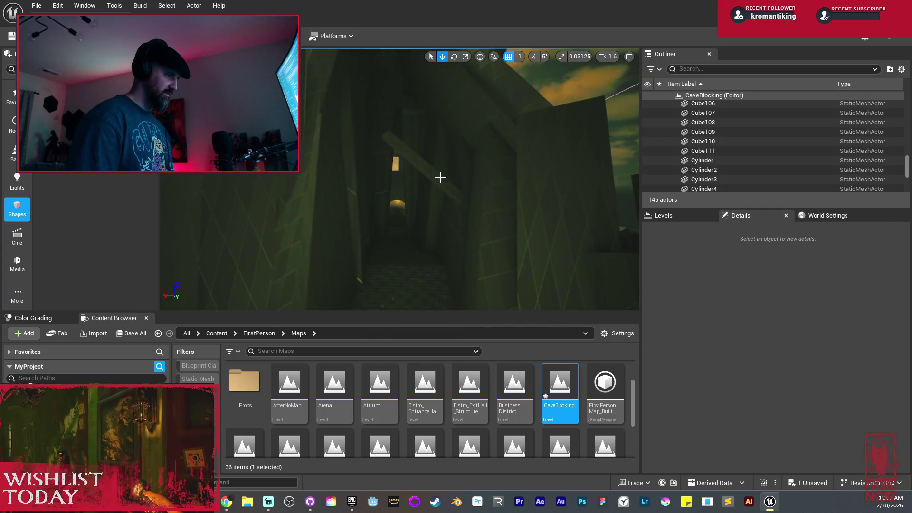
# Shift the copied beam along Y, tilt it, and stretch it to scale 1.82, 1.57, 21.96.
pyautogui.click(433, 172)
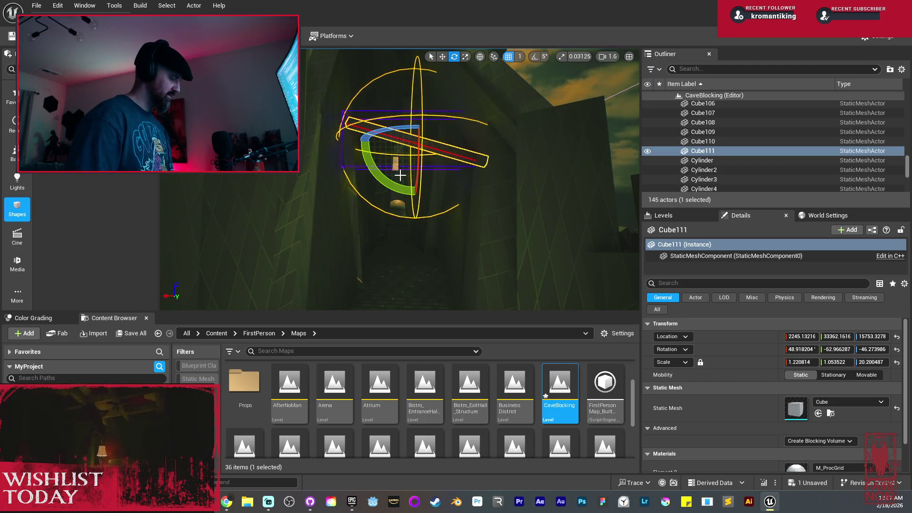
pyautogui.press('f')
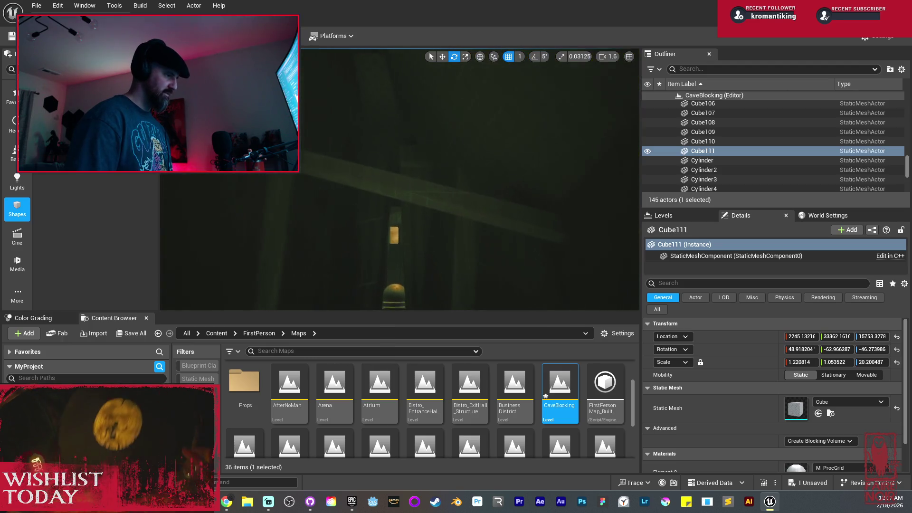
pyautogui.press('g')
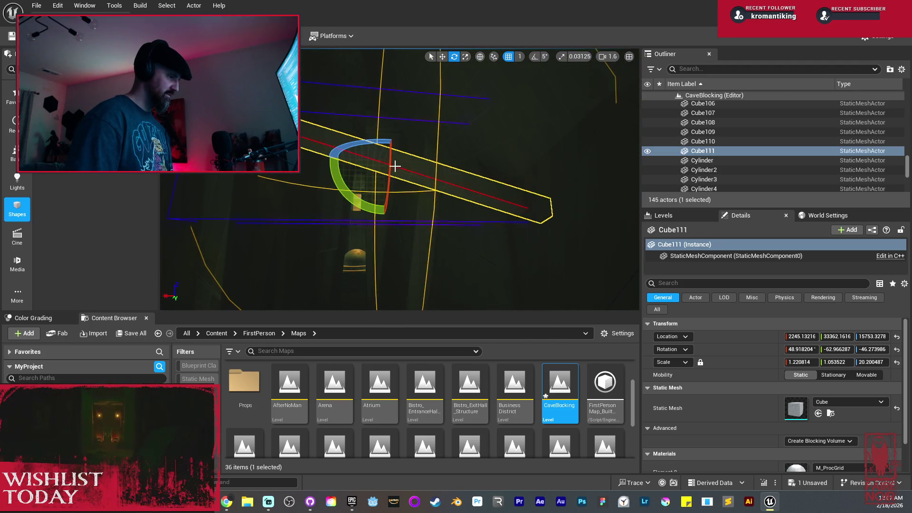
pyautogui.moveTo(380, 167)
pyautogui.mouseDown()
pyautogui.moveTo(394, 245)
pyautogui.moveTo(371, 180)
pyautogui.mouseUp()
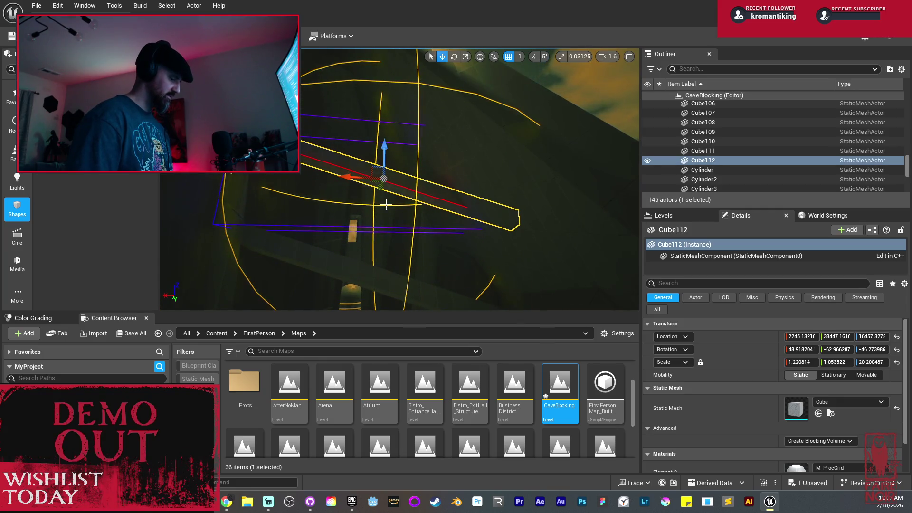
pyautogui.moveTo(353, 211)
pyautogui.mouseDown()
pyautogui.moveTo(332, 223)
pyautogui.moveTo(323, 204)
pyautogui.mouseUp()
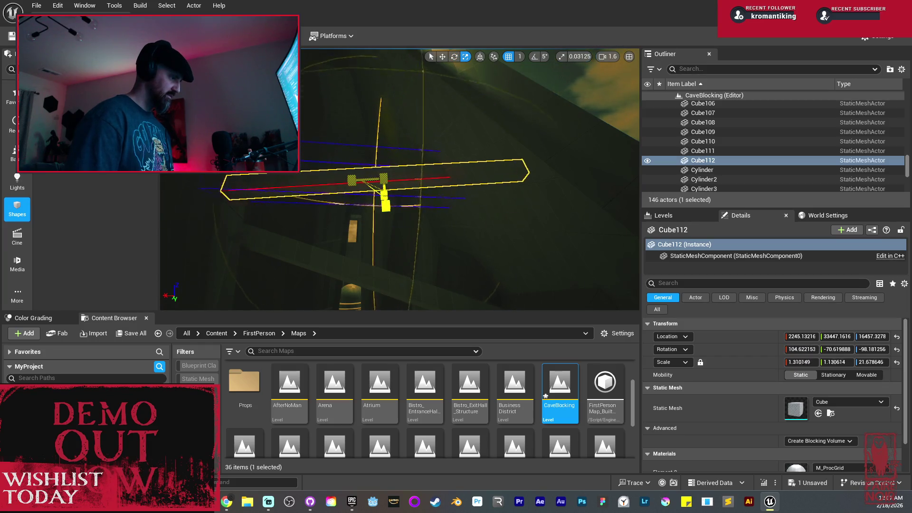
pyautogui.moveTo(385, 205); pyautogui.dragTo(394, 199)
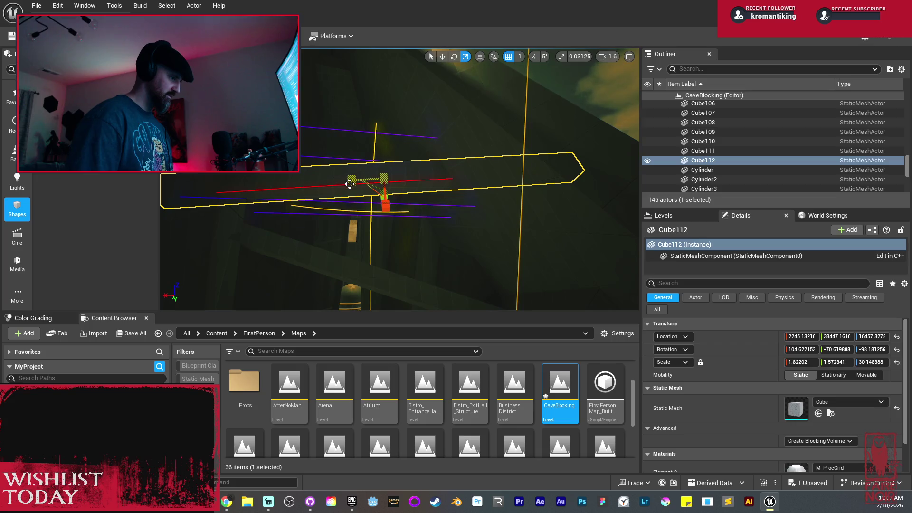
pyautogui.moveTo(355, 172); pyautogui.dragTo(355, 172)
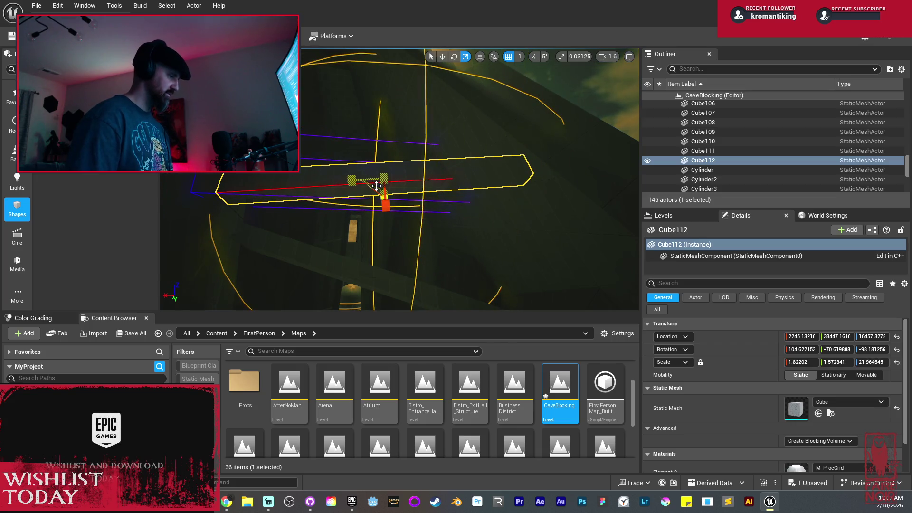
pyautogui.press('Escape')
pyautogui.press('w')
pyautogui.press('w')
pyautogui.press('w')
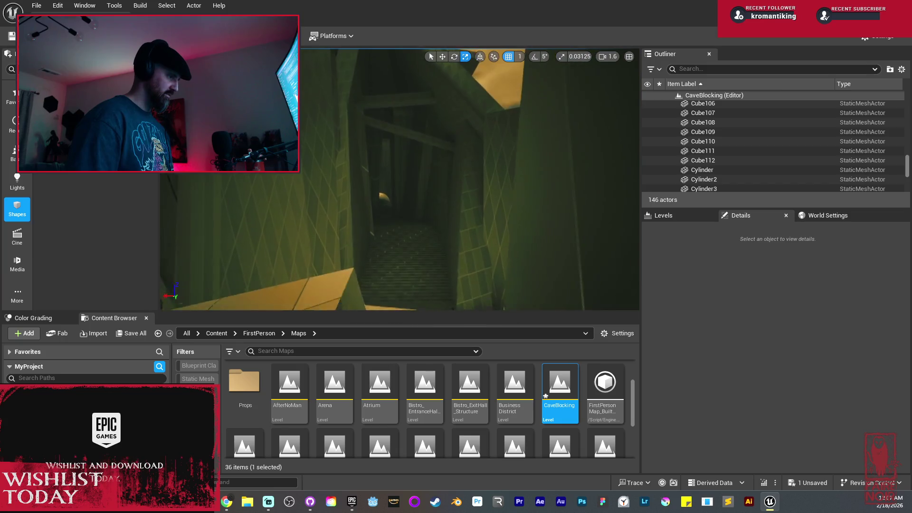
pyautogui.press('w')
pyautogui.press('w')
pyautogui.press('w')
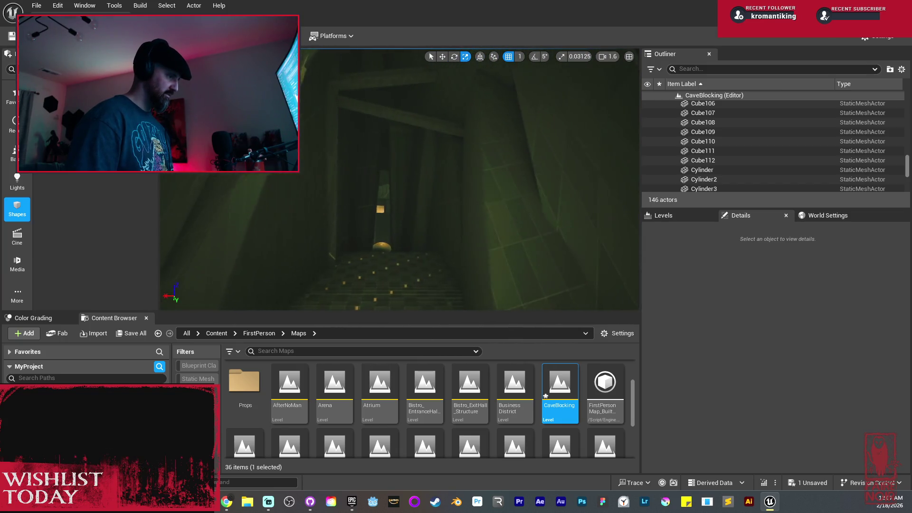
pyautogui.press('w')
pyautogui.press('w')
pyautogui.press('w')
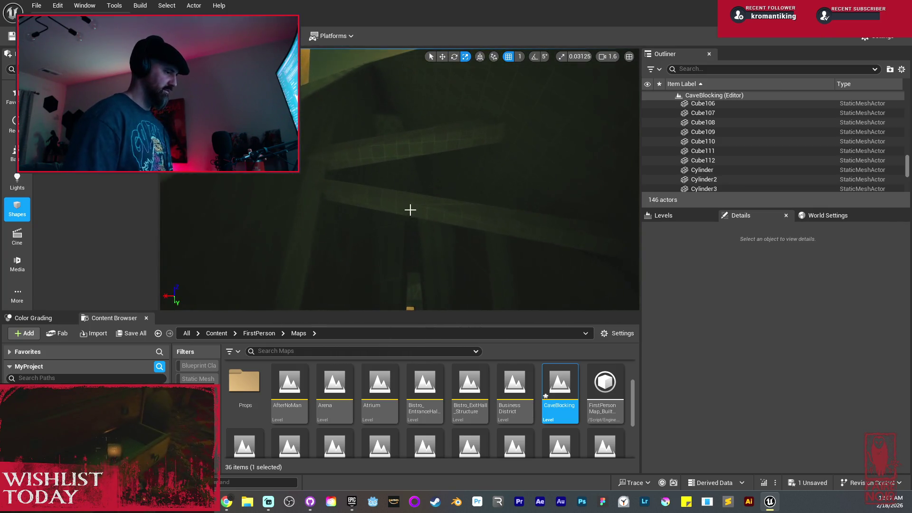
# Duplicate Cube111, slide the copy along Y, and stand it nearly upright in unlit view.
pyautogui.click(408, 208)
pyautogui.press('w')
pyautogui.moveTo(327, 212); pyautogui.dragTo(312, 219)
pyautogui.moveTo(349, 195)
pyautogui.mouseDown()
pyautogui.moveTo(346, 173)
pyautogui.moveTo(359, 178)
pyautogui.mouseUp()
pyautogui.hotkey('alt', '3')
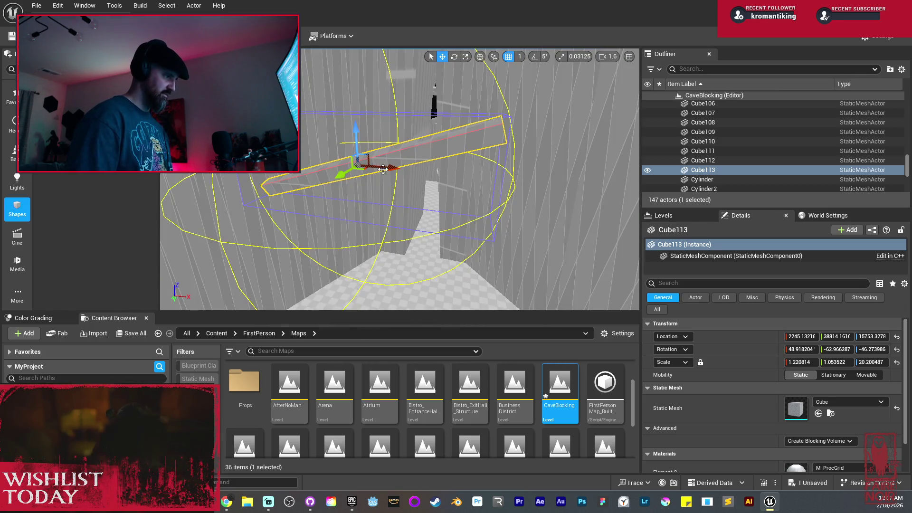
pyautogui.moveTo(391, 139); pyautogui.dragTo(401, 104)
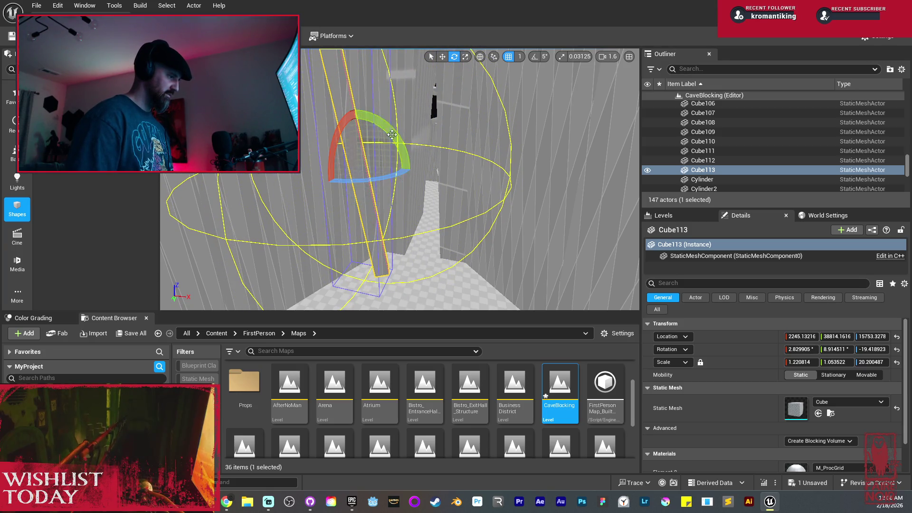
pyautogui.press('f')
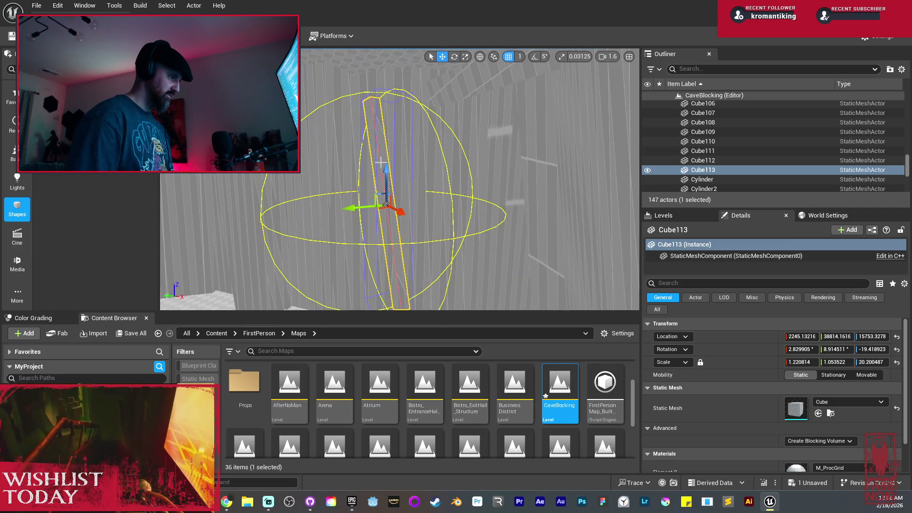
# Lower the upright pillar and lengthen it so it reaches up from the floor.
pyautogui.moveTo(386, 168)
pyautogui.mouseDown()
pyautogui.moveTo(382, 211)
pyautogui.moveTo(416, 222)
pyautogui.mouseUp()
pyautogui.moveTo(445, 170)
pyautogui.mouseDown()
pyautogui.moveTo(408, 185)
pyautogui.moveTo(445, 170)
pyautogui.moveTo(423, 168)
pyautogui.moveTo(385, 124)
pyautogui.moveTo(385, 95)
pyautogui.mouseUp()
pyautogui.moveTo(470, 205); pyautogui.dragTo(470, 205)
pyautogui.moveTo(448, 175); pyautogui.dragTo(426, 131)
pyautogui.moveTo(440, 169); pyautogui.dragTo(440, 168)
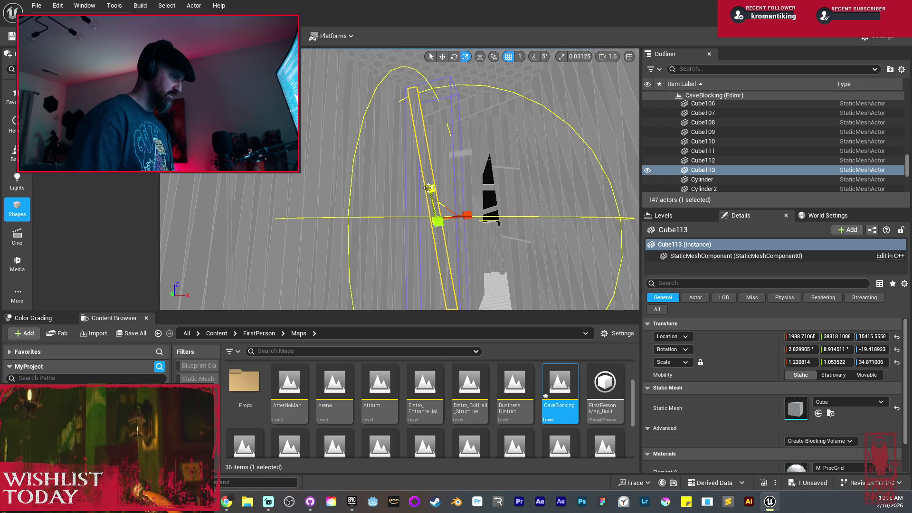
pyautogui.moveTo(443, 202)
pyautogui.mouseDown()
pyautogui.moveTo(409, 159)
pyautogui.moveTo(333, 133)
pyautogui.moveTo(309, 160)
pyautogui.moveTo(347, 164)
pyautogui.moveTo(365, 154)
pyautogui.mouseUp()
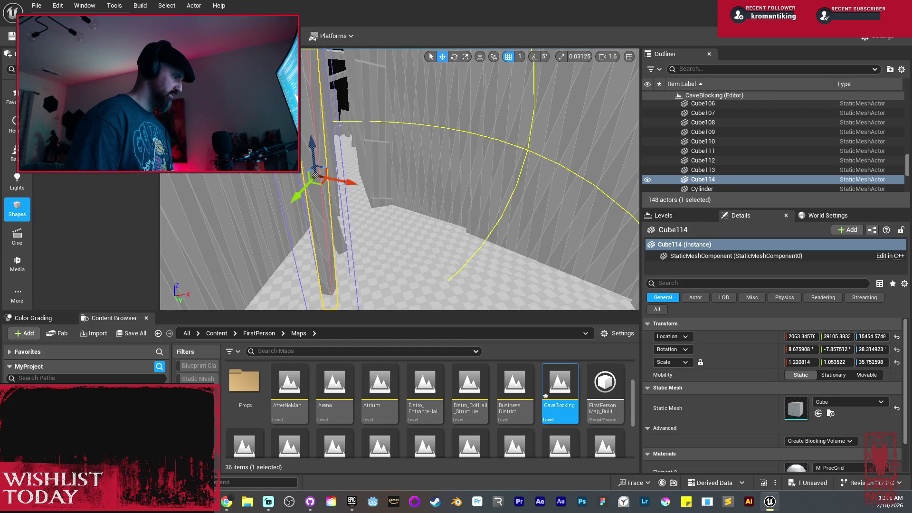
# Duplicate the leaning pillar, move it along the wall, and spin it about 80 degrees.
pyautogui.moveTo(327, 211); pyautogui.dragTo(407, 207)
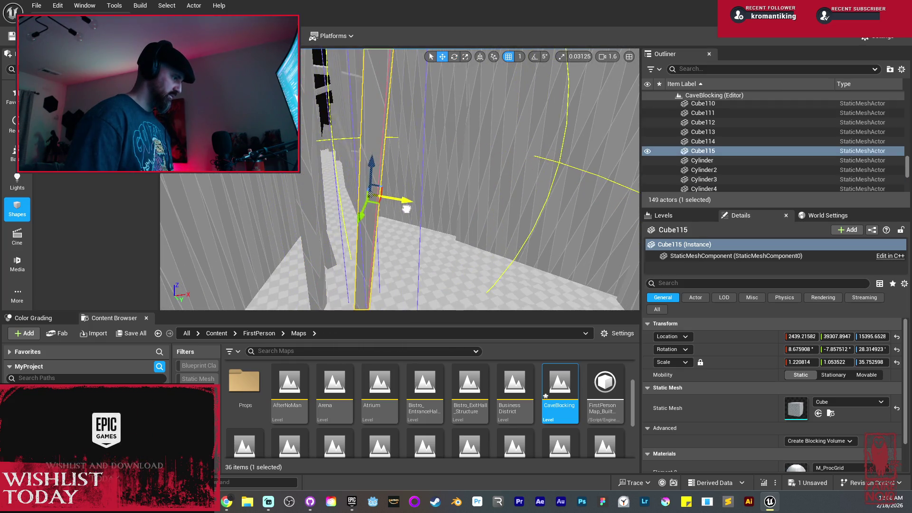
pyautogui.keyDown('shift'); pyautogui.moveTo(394, 153); pyautogui.dragTo(394, 142); pyautogui.keyUp('shift')
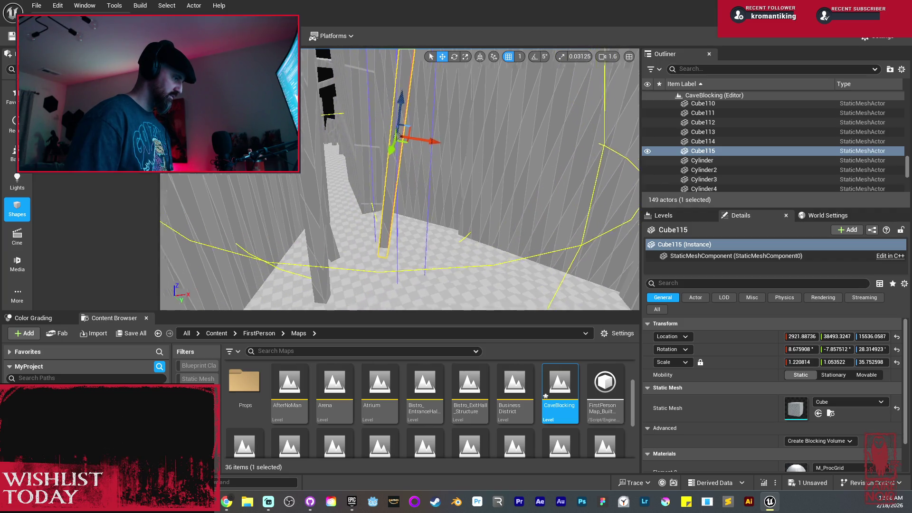
pyautogui.press('e')
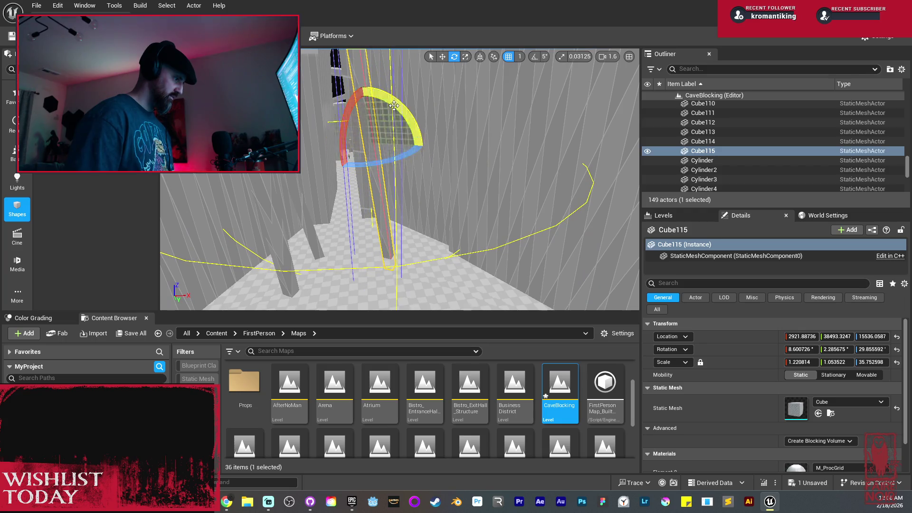
pyautogui.press('w')
pyautogui.keyDown('shift'); pyautogui.moveTo(376, 146); pyautogui.dragTo(375, 137); pyautogui.keyUp('shift')
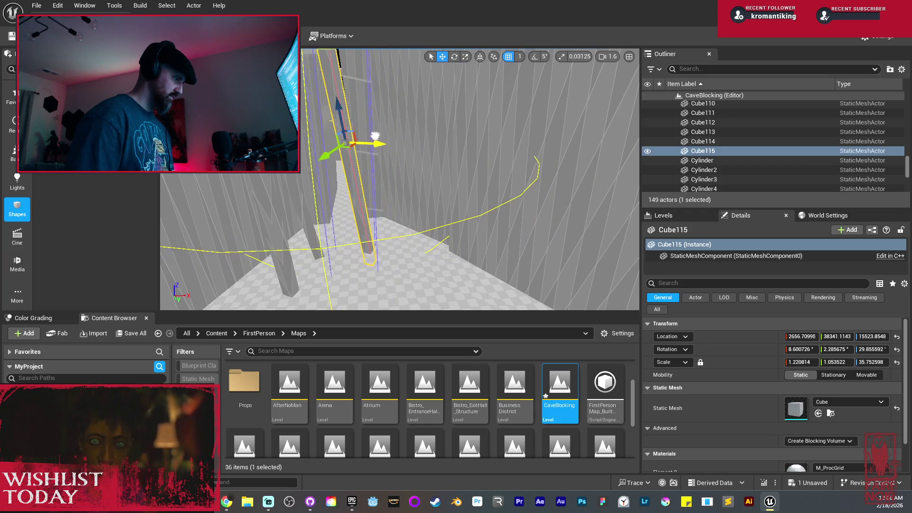
pyautogui.press('e')
pyautogui.moveTo(354, 162)
pyautogui.mouseDown()
pyautogui.moveTo(332, 164)
pyautogui.moveTo(345, 190)
pyautogui.moveTo(396, 184)
pyautogui.moveTo(406, 197)
pyautogui.mouseUp()
# Tilt that pillar the other way, shift it along the wall, and drop a lowered copy.
pyautogui.moveTo(416, 156); pyautogui.dragTo(416, 155)
pyautogui.moveTo(471, 148); pyautogui.dragTo(402, 142)
pyautogui.press('e')
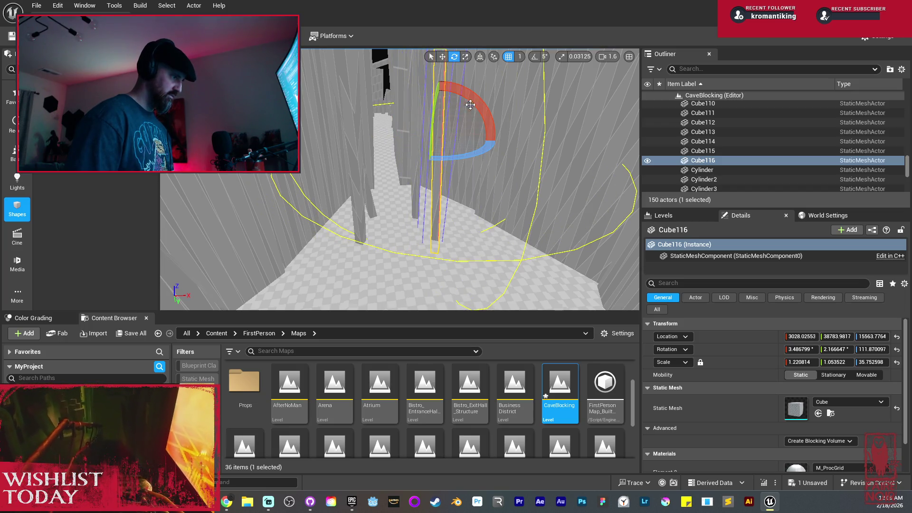
pyautogui.moveTo(470, 106); pyautogui.dragTo(471, 99)
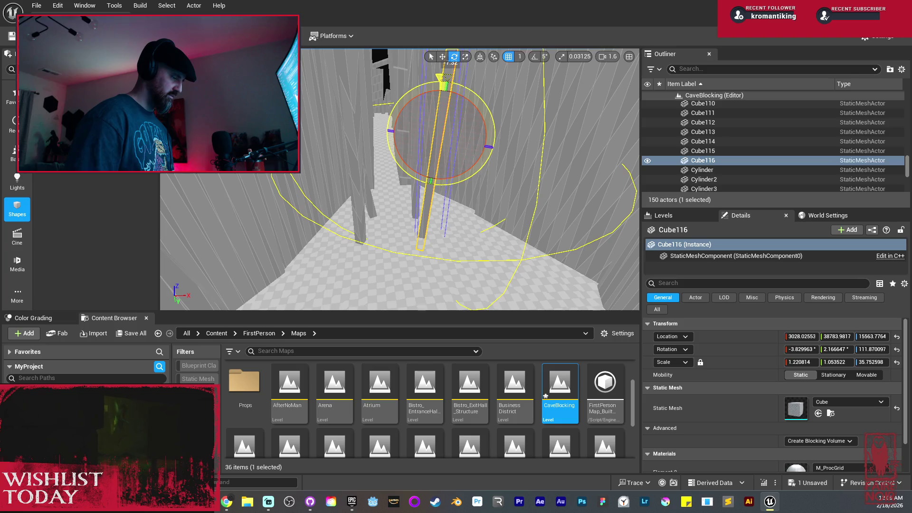
pyautogui.moveTo(411, 134); pyautogui.dragTo(430, 158)
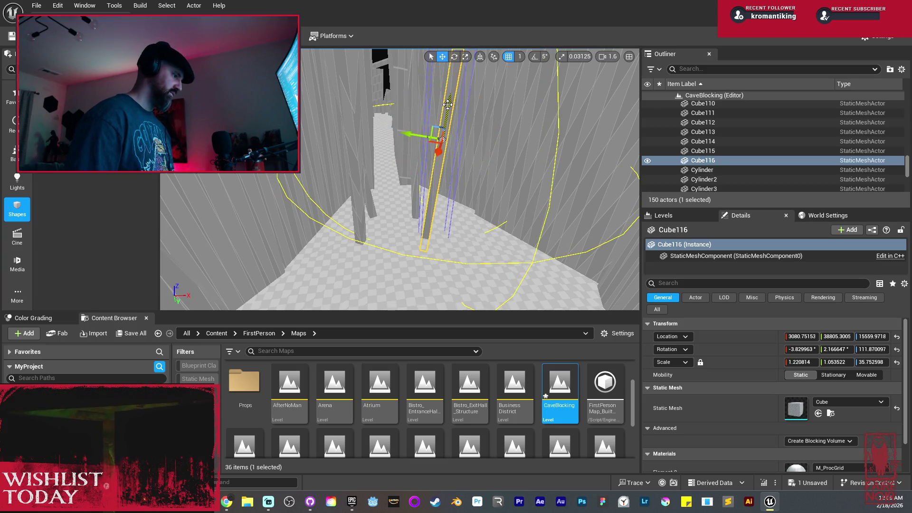
pyautogui.moveTo(448, 104)
pyautogui.keyDown('alt'); pyautogui.mouseDown()
pyautogui.moveTo(431, 225)
pyautogui.moveTo(434, 200)
pyautogui.mouseUp(); pyautogui.keyUp('alt')
pyautogui.press('r')
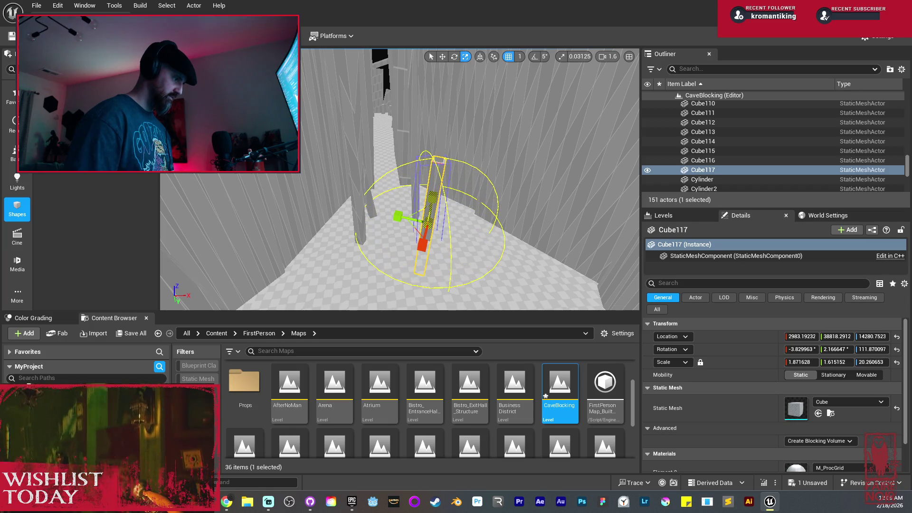
# Duplicate Cube114, lower and shorten the copy, then preview the level in Lit mode.
pyautogui.click(404, 238)
pyautogui.press('f')
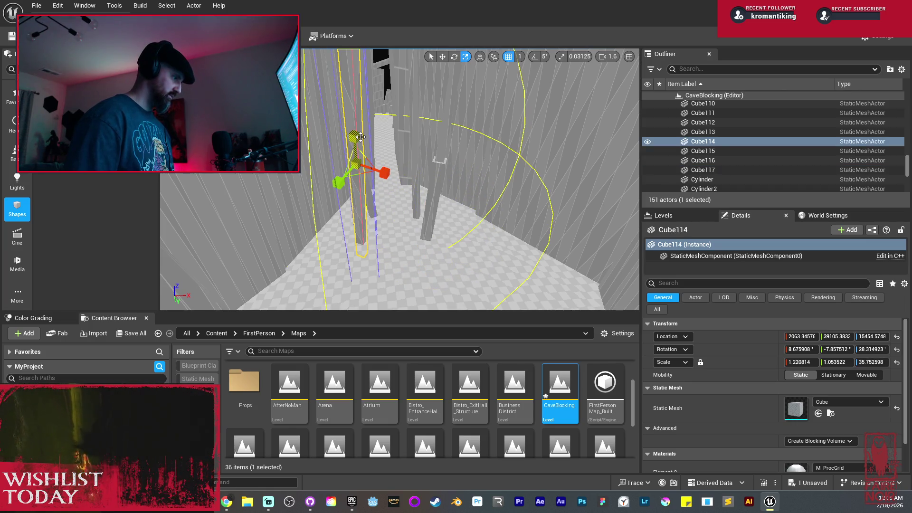
pyautogui.moveTo(361, 141)
pyautogui.mouseDown()
pyautogui.moveTo(358, 204)
pyautogui.moveTo(397, 218)
pyautogui.moveTo(388, 216)
pyautogui.mouseUp()
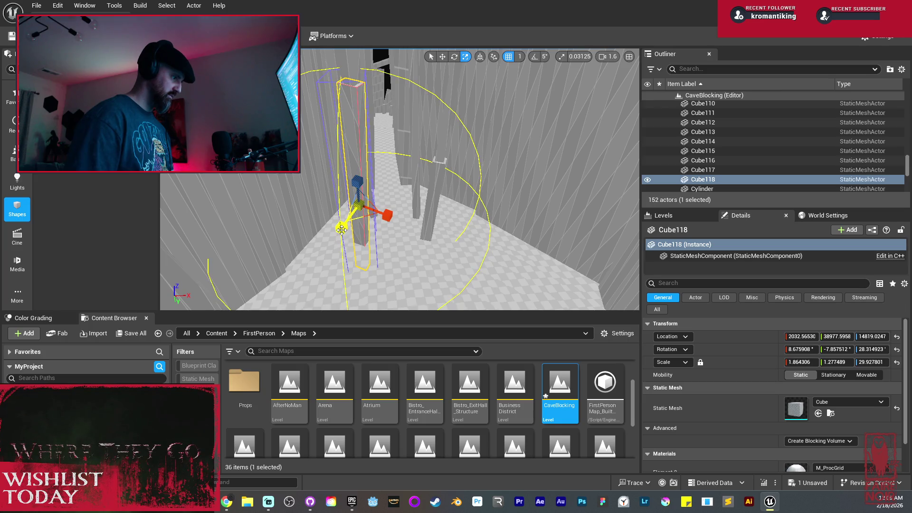
pyautogui.moveTo(358, 188); pyautogui.dragTo(359, 193)
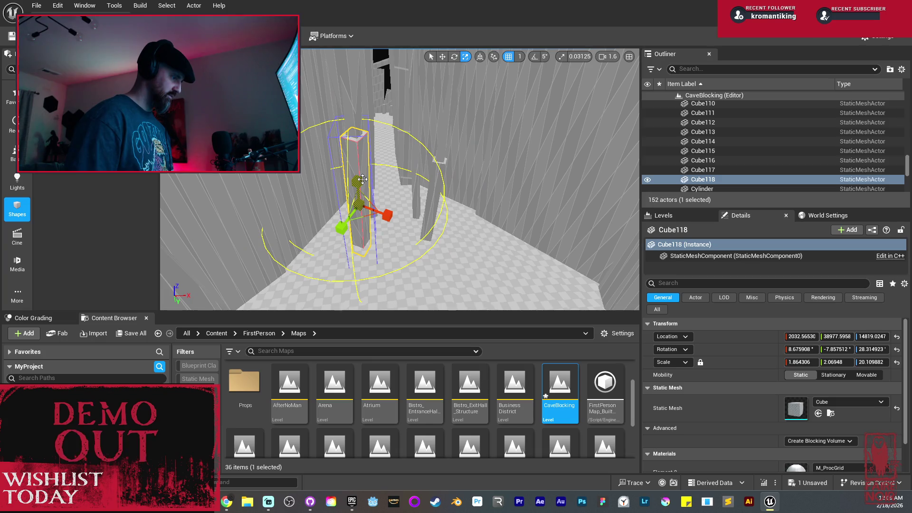
pyautogui.hotkey('alt', '4')
pyautogui.press('Escape')
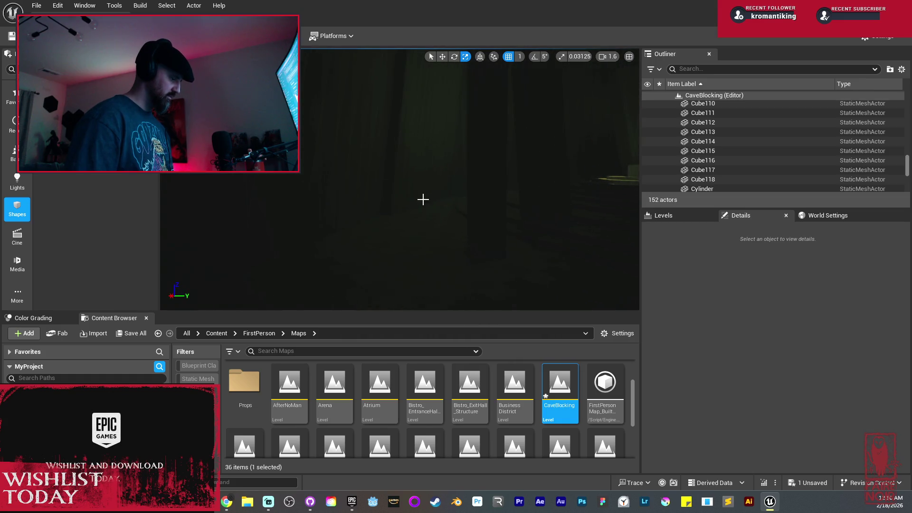
# In unlit view, duplicate Cube115 and move the copy into place.
pyautogui.hotkey('alt', '3')
pyautogui.click(475, 199)
pyautogui.press('f')
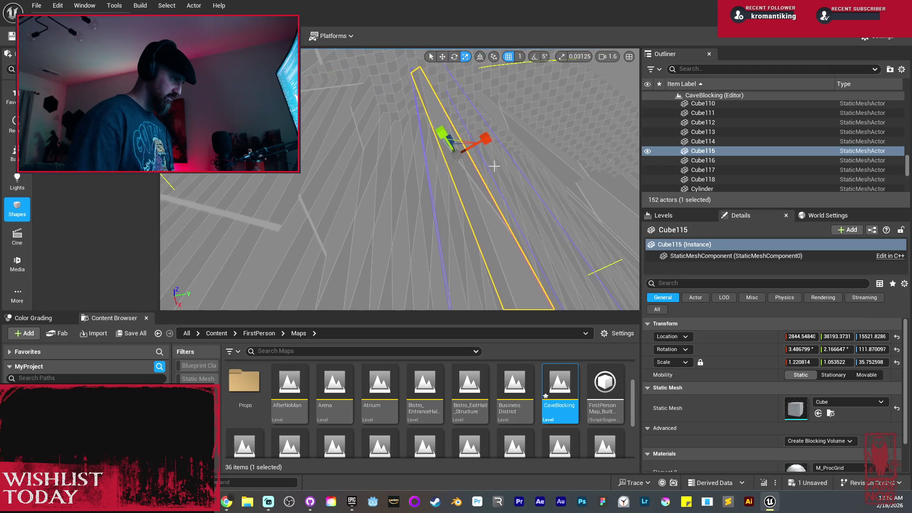
pyautogui.moveTo(432, 171)
pyautogui.mouseDown()
pyautogui.moveTo(366, 143)
pyautogui.moveTo(356, 159)
pyautogui.moveTo(365, 143)
pyautogui.moveTo(389, 146)
pyautogui.mouseUp()
# Nudge the newest pillar and tilt it across the corridor to rotation 8.73, 9.99, 31.04.
pyautogui.click(364, 143)
pyautogui.moveTo(401, 111)
pyautogui.mouseDown()
pyautogui.moveTo(408, 90)
pyautogui.moveTo(399, 116)
pyautogui.mouseUp()
pyautogui.press('e')
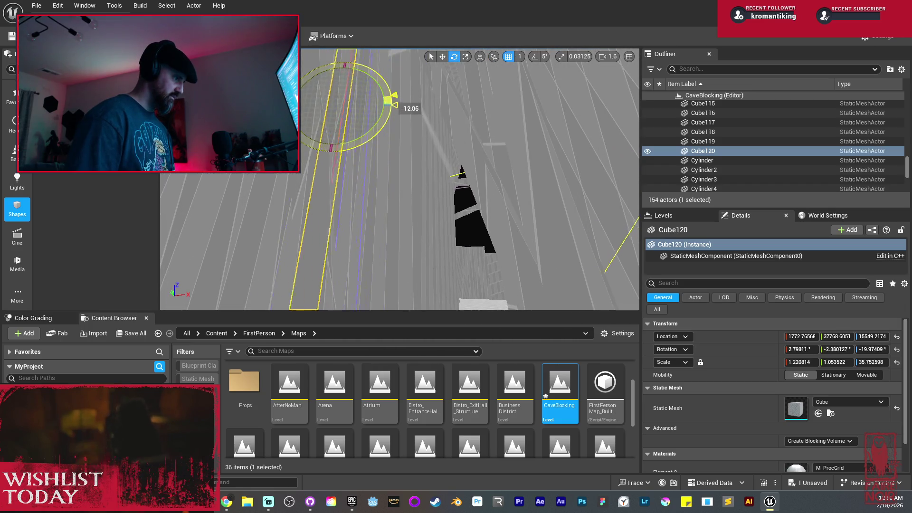
pyautogui.moveTo(401, 121)
pyautogui.mouseDown()
pyautogui.moveTo(425, 131)
pyautogui.moveTo(423, 142)
pyautogui.moveTo(428, 128)
pyautogui.moveTo(423, 134)
pyautogui.mouseUp()
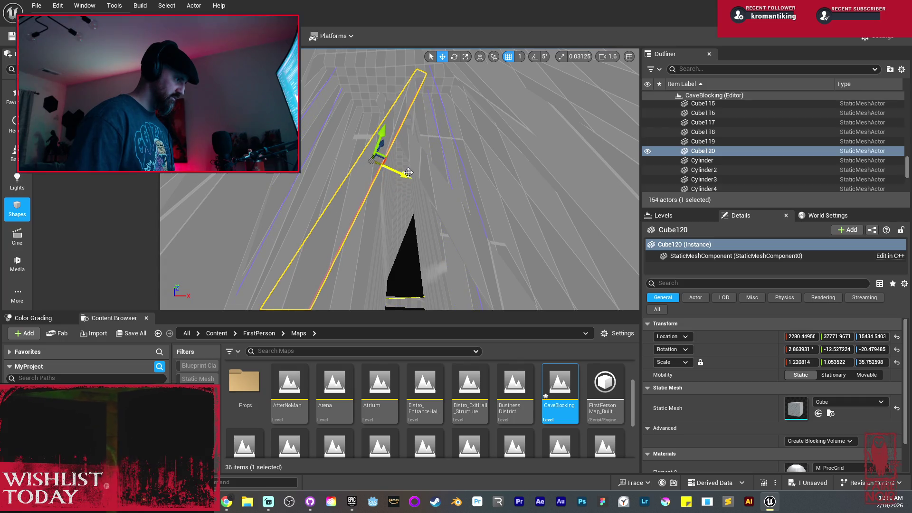
# Return to Lit view, deselect, and look down the corridor toward the lit window.
pyautogui.hotkey('alt', '4')
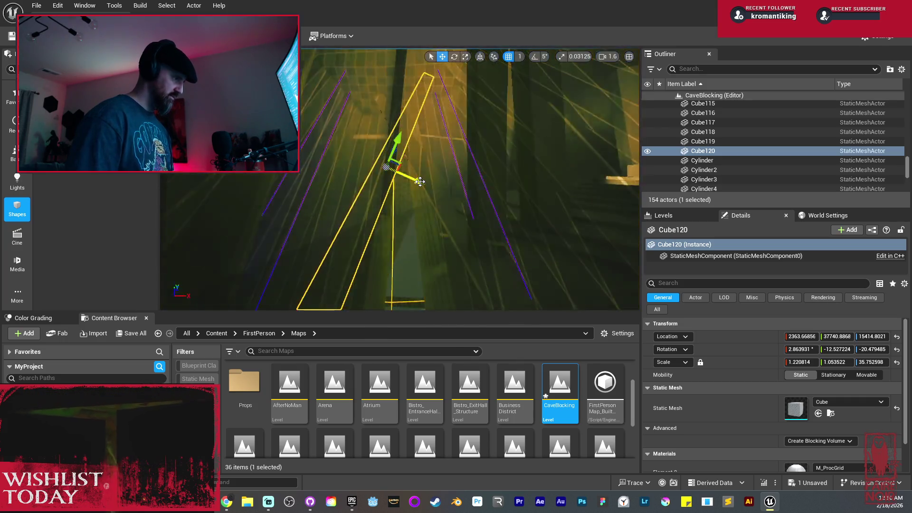
pyautogui.click(428, 181)
pyautogui.moveTo(439, 169)
pyautogui.mouseDown()
pyautogui.moveTo(439, 190)
pyautogui.moveTo(560, 190)
pyautogui.moveTo(577, 169)
pyautogui.moveTo(605, 169)
pyautogui.moveTo(542, 169)
pyautogui.moveTo(603, 180)
pyautogui.moveTo(435, 169)
pyautogui.moveTo(404, 200)
pyautogui.moveTo(411, 212)
pyautogui.moveTo(269, 180)
pyautogui.moveTo(309, 193)
pyautogui.moveTo(356, 158)
pyautogui.mouseUp()
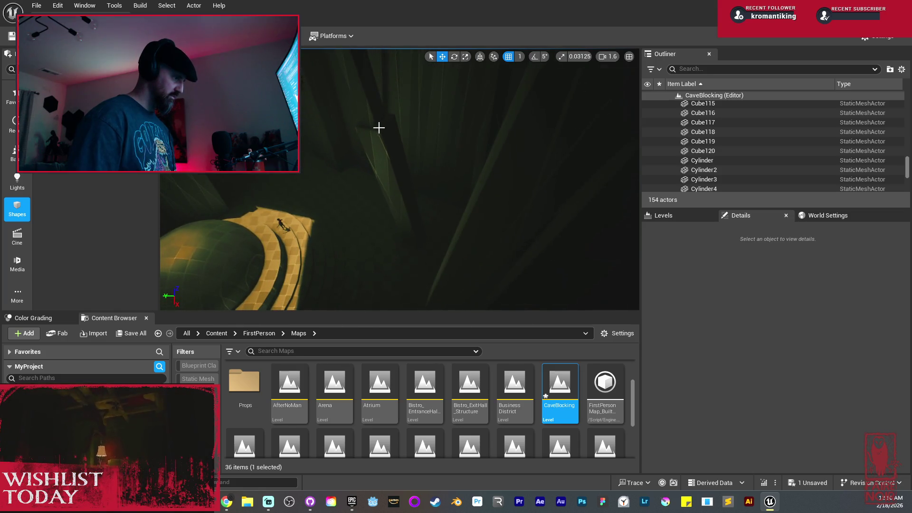
pyautogui.click(381, 153)
# Duplicate the selected Cube114 pillars and rotate the new copies.
pyautogui.hotkey('ctrl', 'v')
pyautogui.press('e')
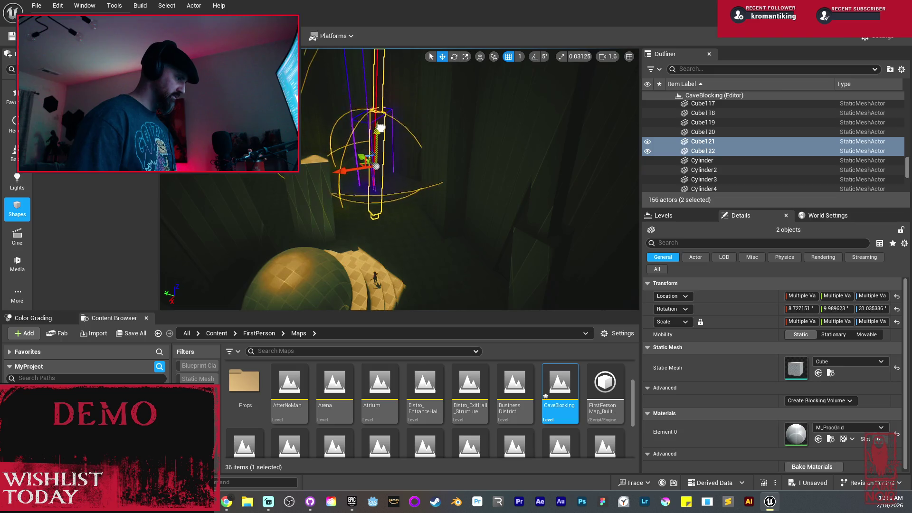
pyautogui.moveTo(394, 154)
pyautogui.mouseDown()
pyautogui.moveTo(471, 160)
pyautogui.moveTo(380, 160)
pyautogui.moveTo(373, 255)
pyautogui.moveTo(418, 285)
pyautogui.moveTo(399, 285)
pyautogui.moveTo(356, 207)
pyautogui.moveTo(353, 228)
pyautogui.moveTo(335, 223)
pyautogui.moveTo(356, 247)
pyautogui.moveTo(347, 270)
pyautogui.moveTo(328, 250)
pyautogui.moveTo(407, 279)
pyautogui.moveTo(359, 176)
pyautogui.mouseUp()
pyautogui.press('e')
pyautogui.press('w')
pyautogui.moveTo(451, 266); pyautogui.dragTo(452, 266)
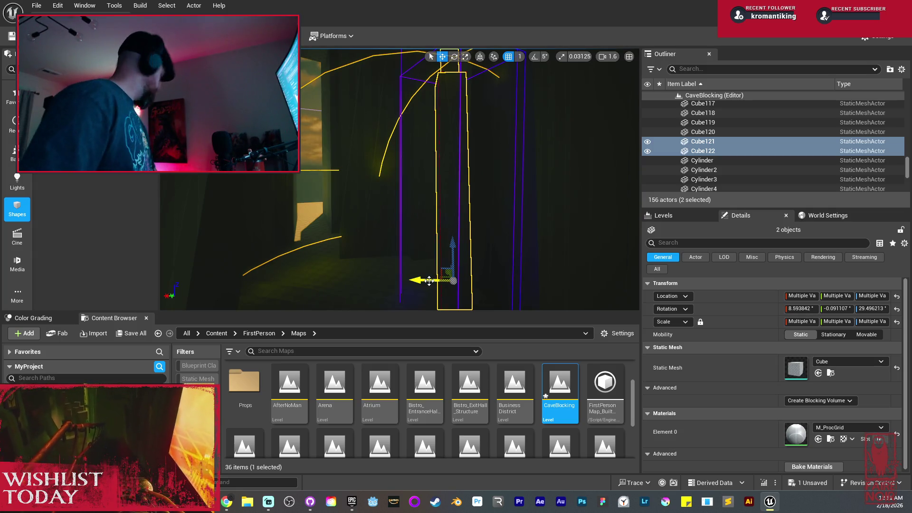
# Copy the pillar pair across, tilt it back upright, and open the Save Content dialog.
pyautogui.moveTo(429, 280)
pyautogui.mouseDown()
pyautogui.moveTo(337, 277)
pyautogui.moveTo(346, 280)
pyautogui.mouseUp()
pyautogui.scroll(-3, 363, 264)
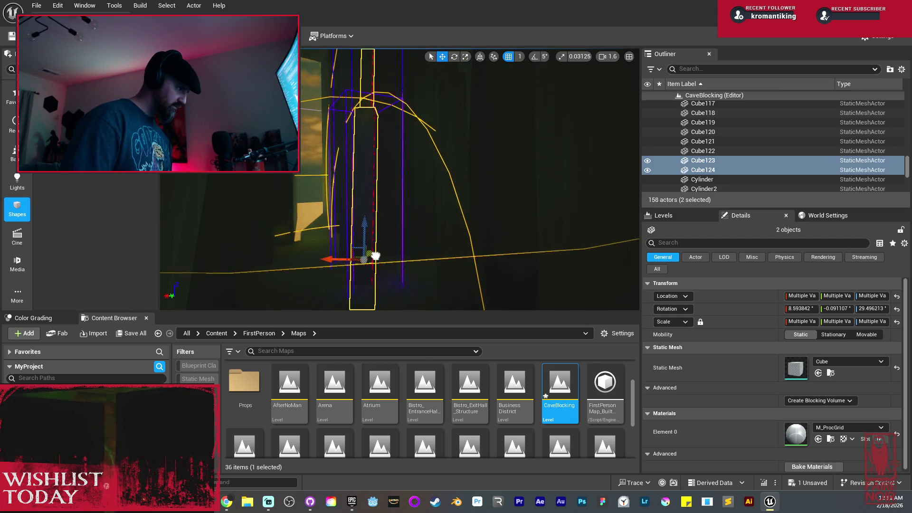
pyautogui.moveTo(397, 259); pyautogui.dragTo(383, 257)
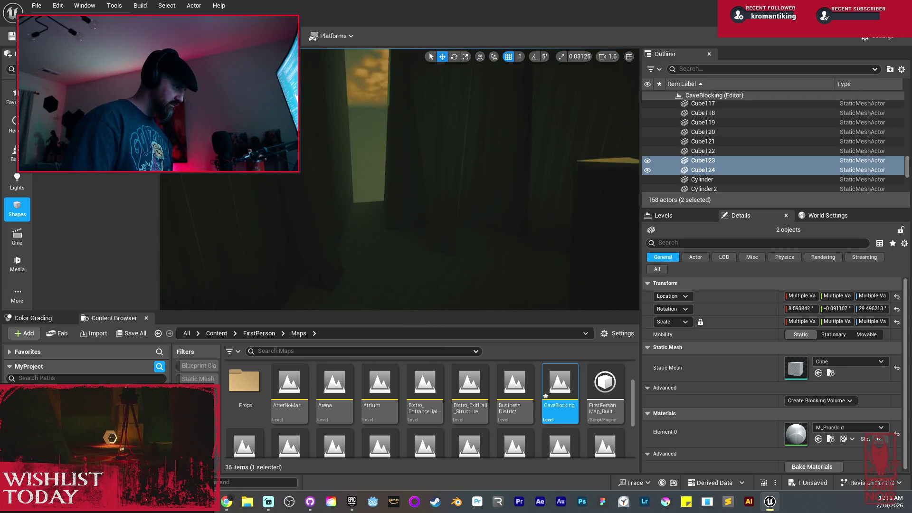
pyautogui.press('e')
pyautogui.moveTo(299, 265)
pyautogui.mouseDown()
pyautogui.moveTo(304, 247)
pyautogui.moveTo(342, 237)
pyautogui.moveTo(418, 255)
pyautogui.moveTo(314, 263)
pyautogui.mouseUp()
pyautogui.moveTo(403, 265); pyautogui.dragTo(404, 265)
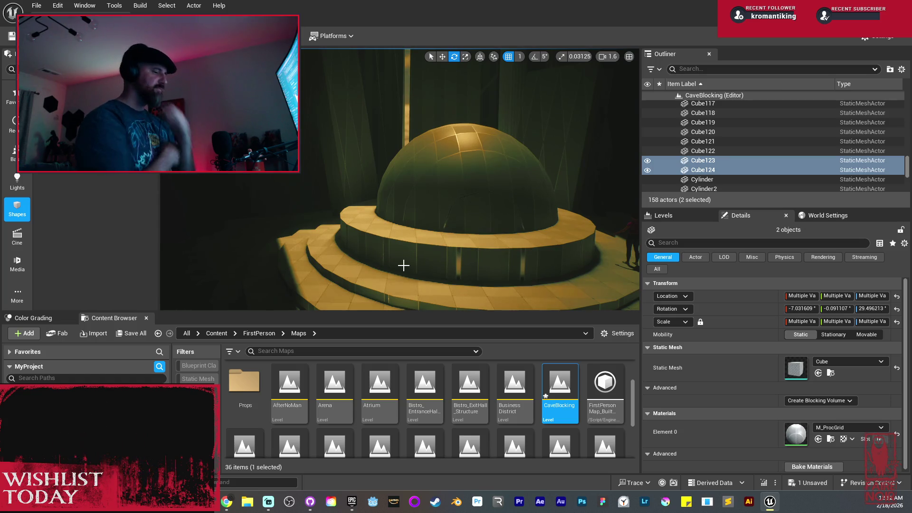
pyautogui.click(145, 333)
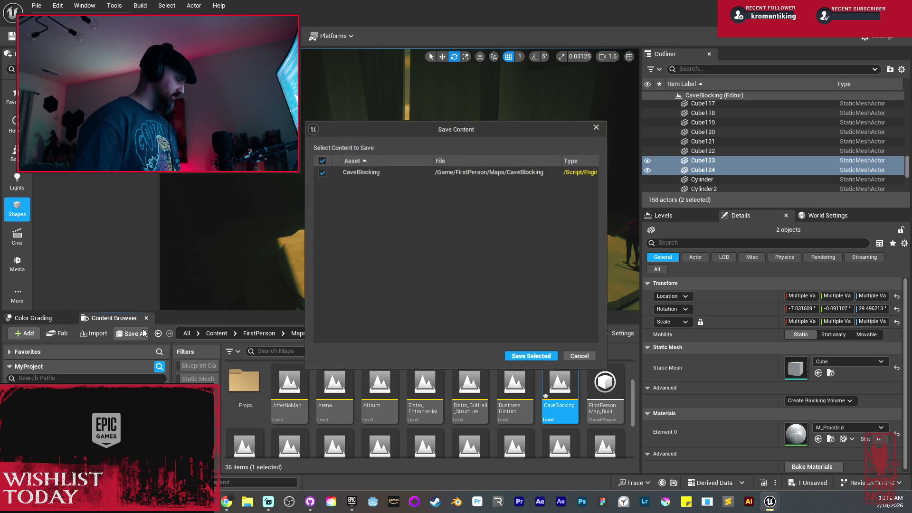
# Save CaveBlocking with Save Selected and fly the camera in toward the dome.
pyautogui.click(522, 357)
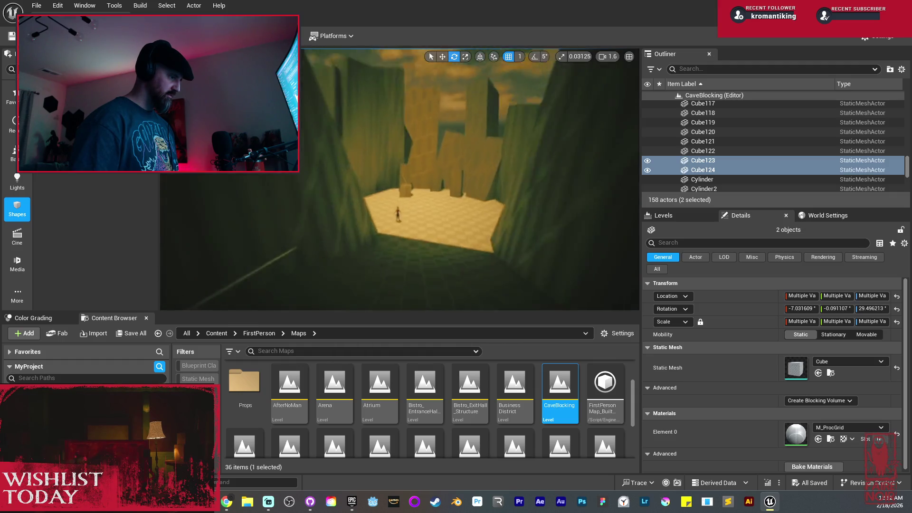
pyautogui.scroll(-3, 400, 180)
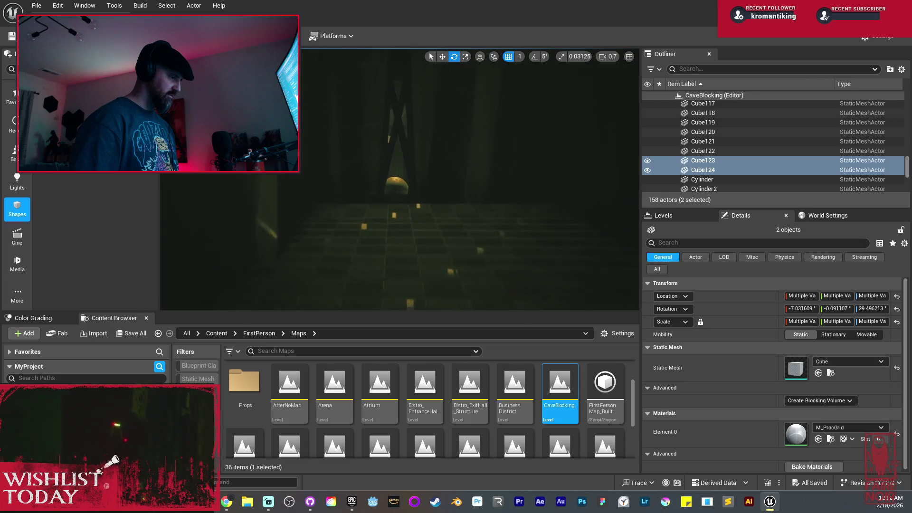
pyautogui.scroll(-1, 399, 180)
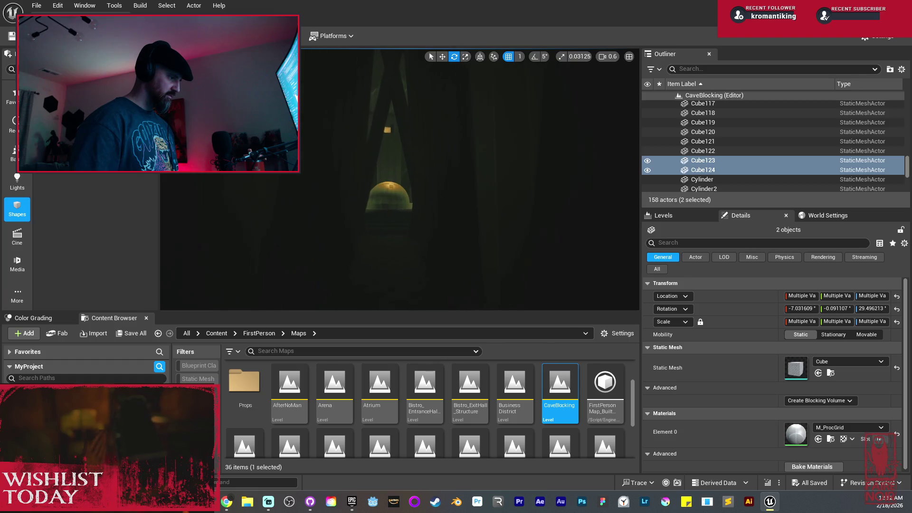
pyautogui.press('w')
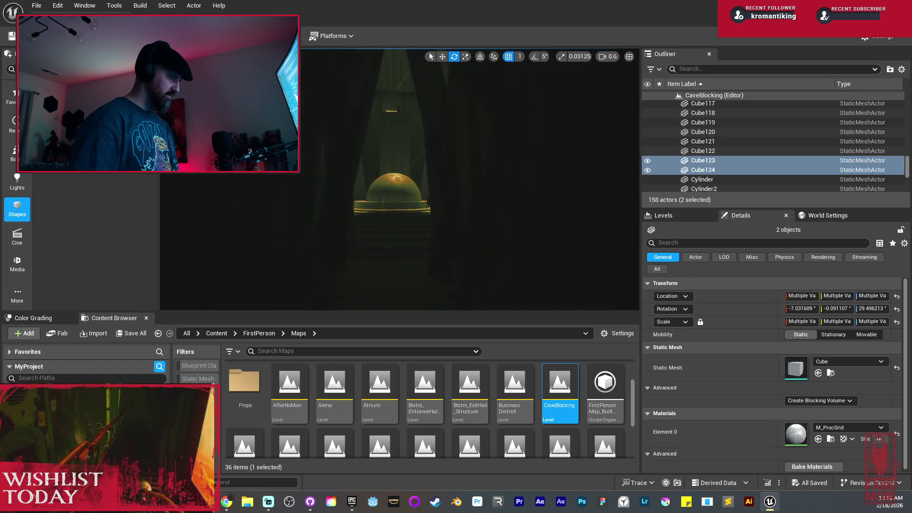
pyautogui.press('w')
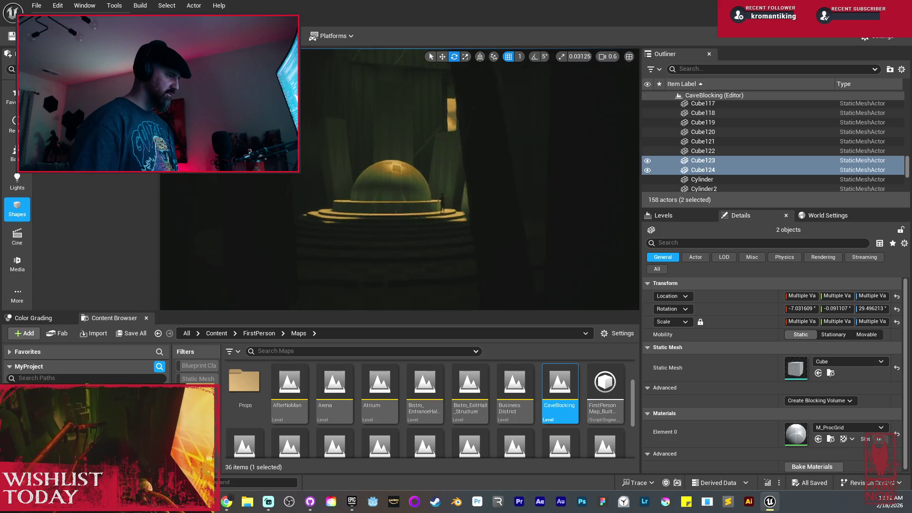